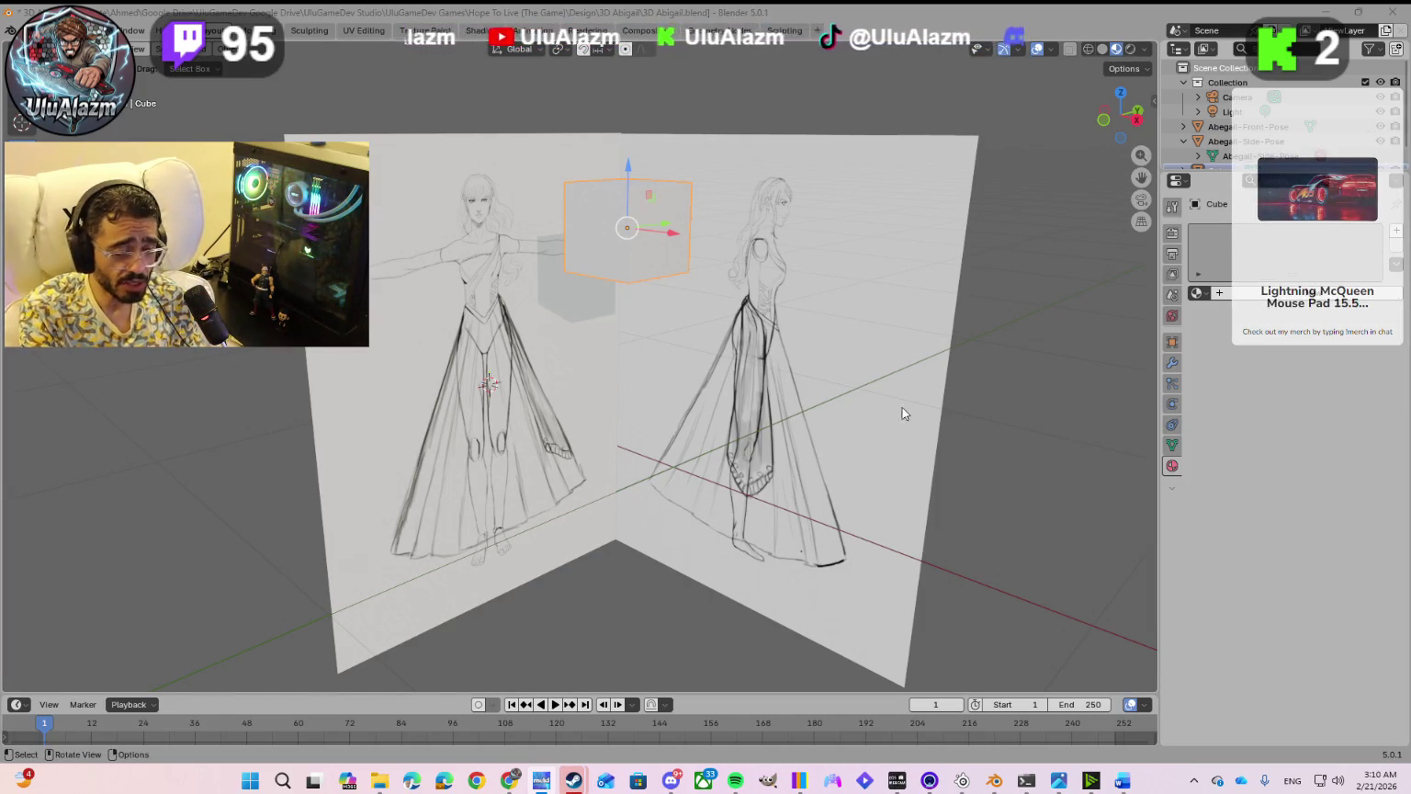
Step: Orbit the view around the front and side reference sketches and the cube
{"action": "mouse_move", "coordinate": [686, 359]}
{"action": "middle_mouse_down"}
{"action": "mouse_move", "coordinate": [653, 366]}
{"action": "mouse_move", "coordinate": [706, 372]}
{"action": "mouse_move", "coordinate": [679, 374]}
{"action": "mouse_move", "coordinate": [783, 327]}
{"action": "mouse_move", "coordinate": [614, 310]}
{"action": "middle_mouse_up"}
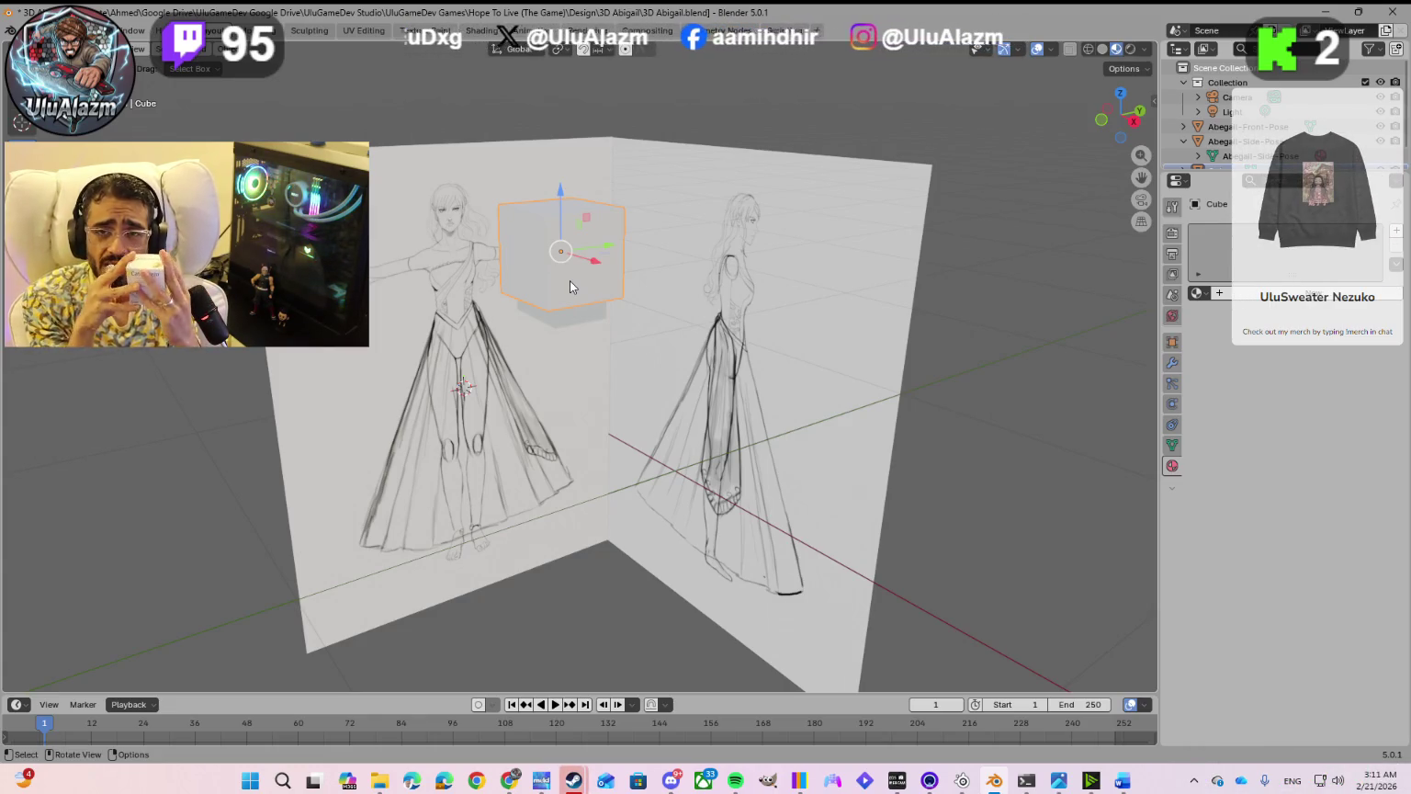
{"action": "mouse_move", "coordinate": [570, 280]}
{"action": "middle_mouse_down"}
{"action": "mouse_move", "coordinate": [692, 343]}
{"action": "mouse_move", "coordinate": [660, 273]}
{"action": "middle_mouse_up"}
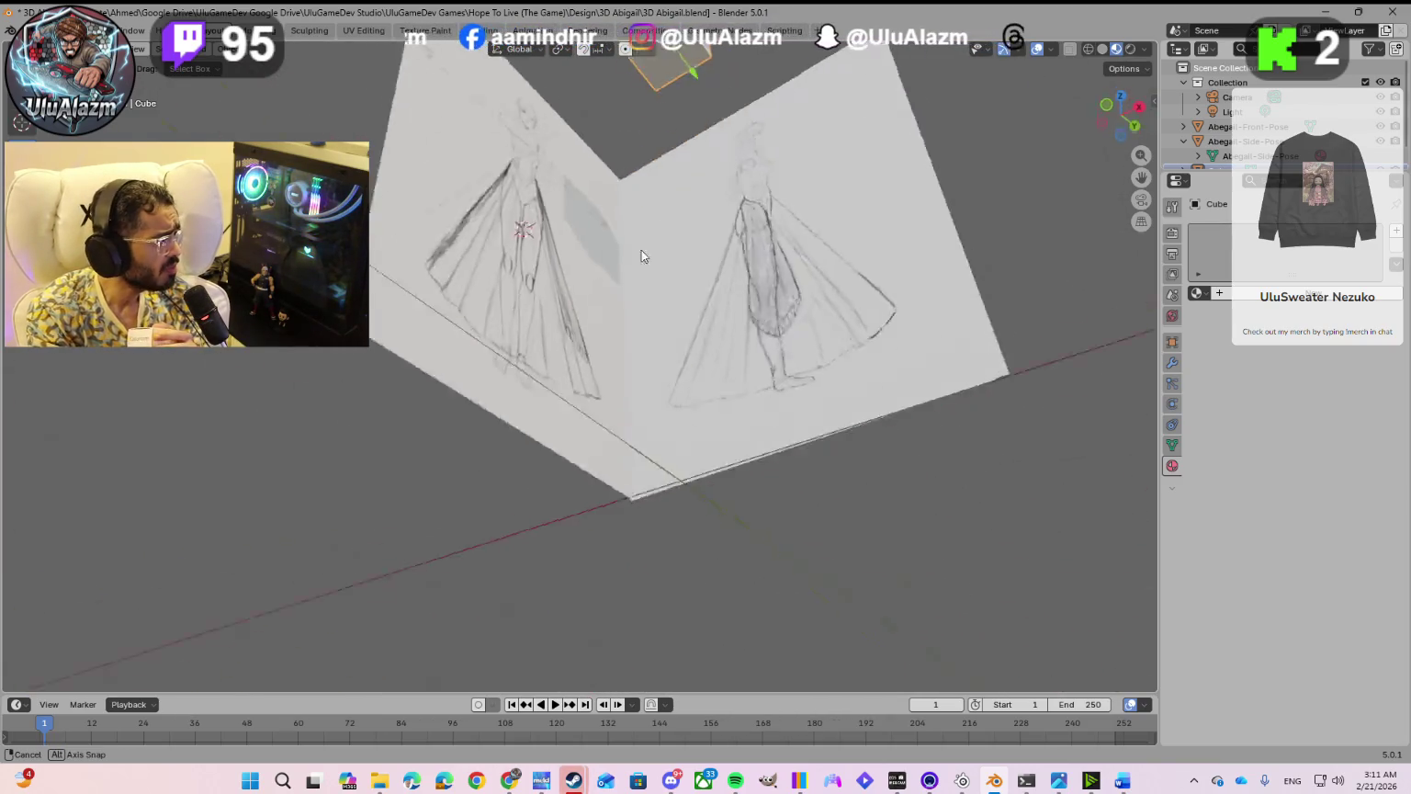
{"action": "middle_click_drag", "start_coordinate": [660, 273], "coordinate": [628, 342]}
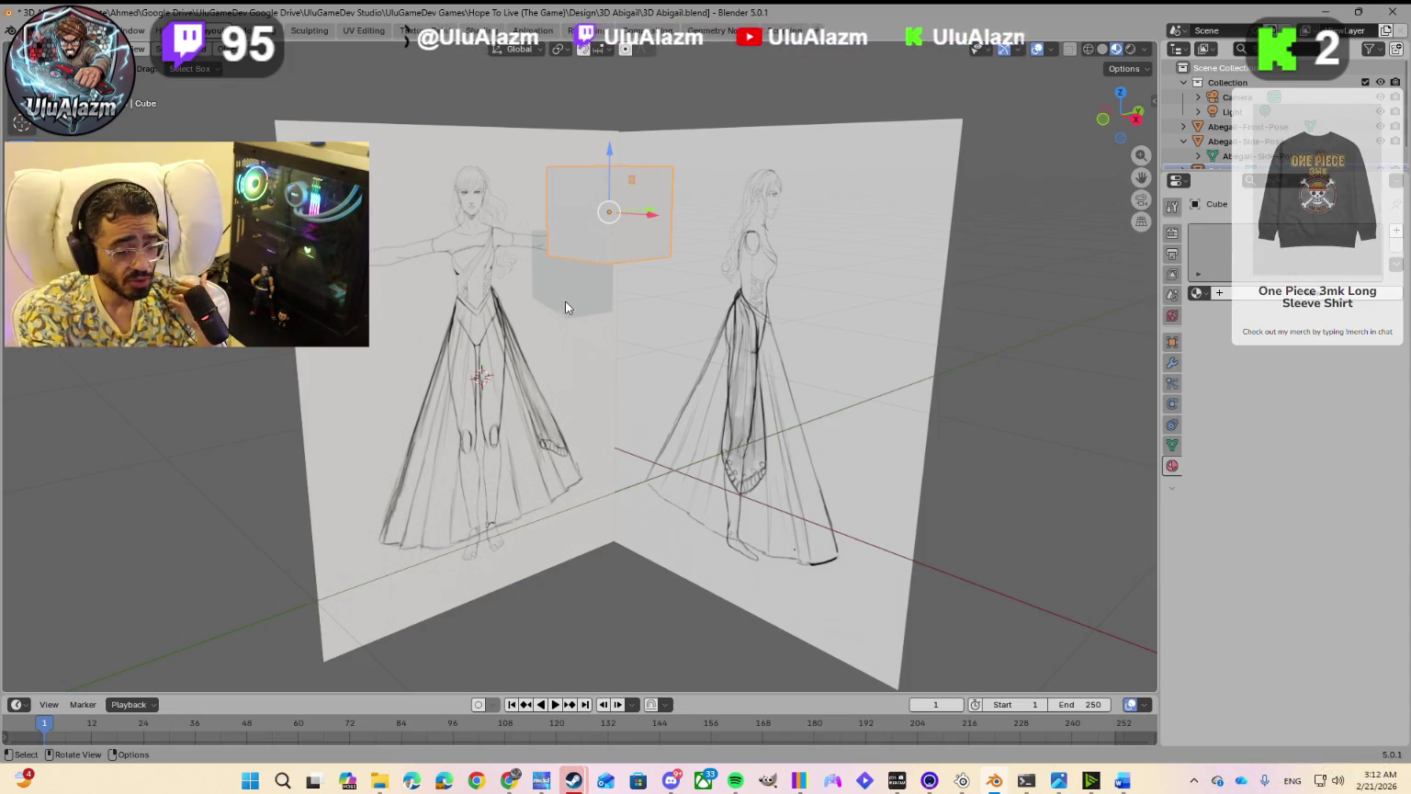
{"action": "mouse_move", "coordinate": [641, 343]}
{"action": "middle_mouse_down"}
{"action": "mouse_move", "coordinate": [610, 353]}
{"action": "mouse_move", "coordinate": [622, 353]}
{"action": "middle_mouse_up"}
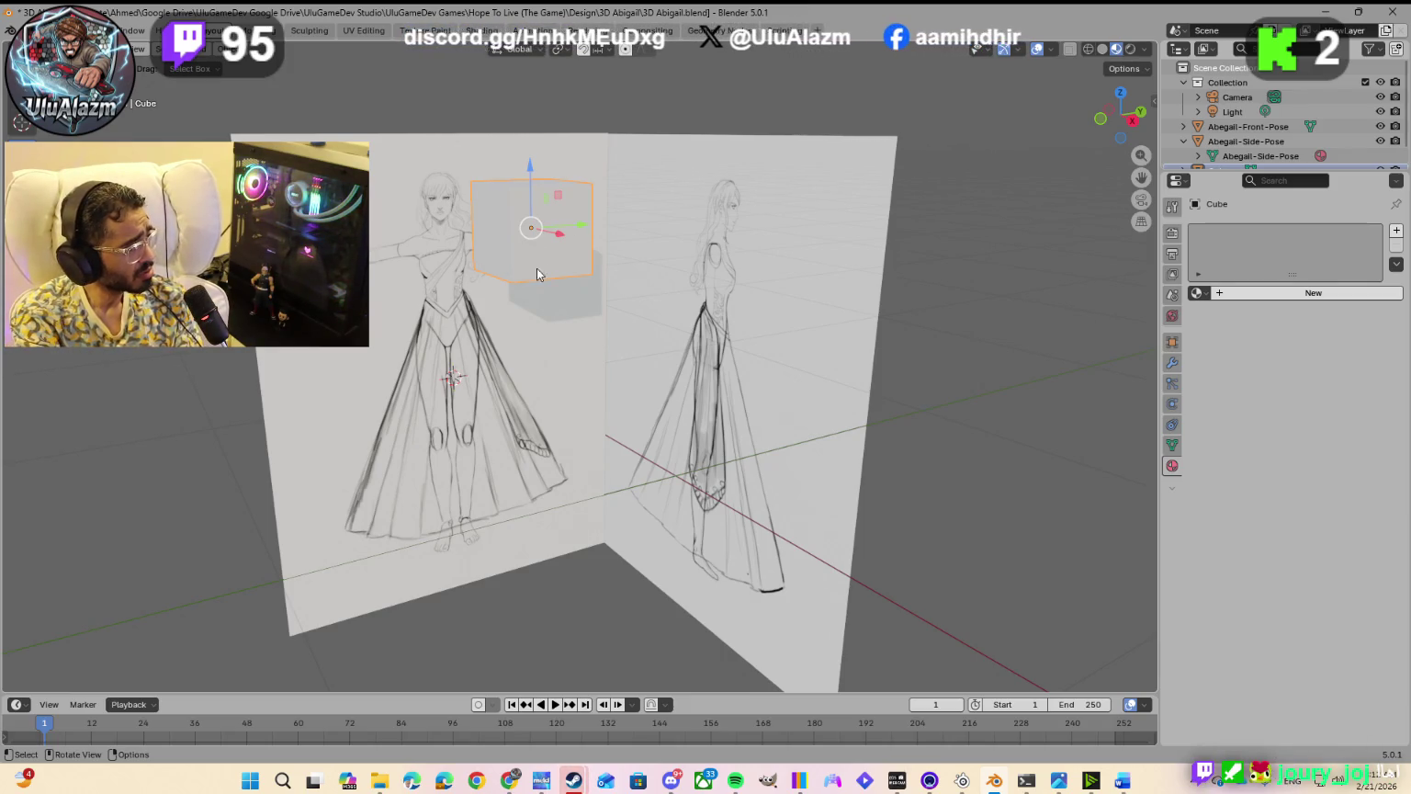
{"action": "middle_click_drag", "start_coordinate": [532, 404], "coordinate": [556, 401]}
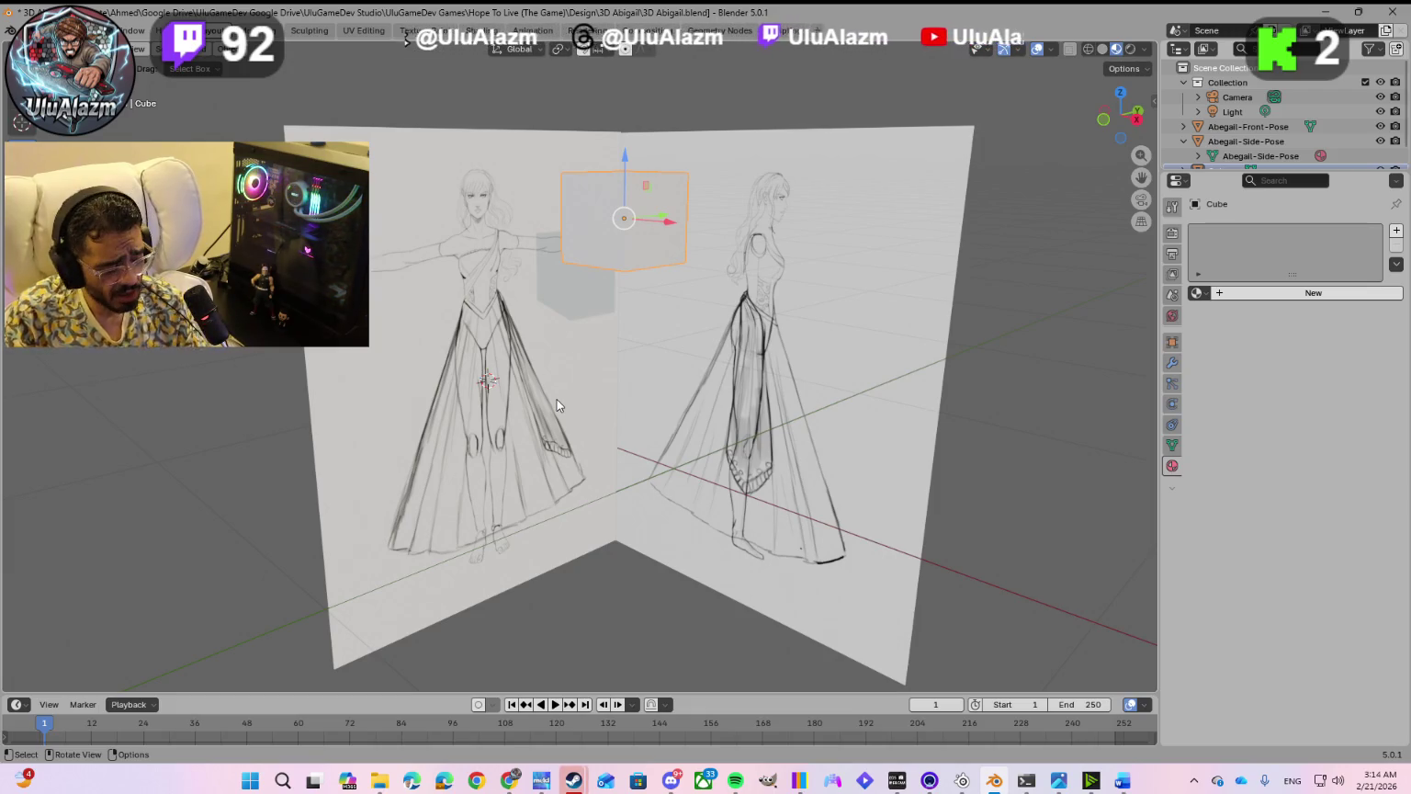
Step: Cycle through the open windows, stay in Blender, then switch to the concept-art folder
{"action": "key", "text": "alt+Tab"}
{"action": "key", "text": "Tab"}
{"action": "key", "text": "Tab"}
{"action": "key", "text": "Tab"}
{"action": "key", "text": "Tab"}
{"action": "key", "text": "Tab"}
{"action": "key", "text": "Tab"}
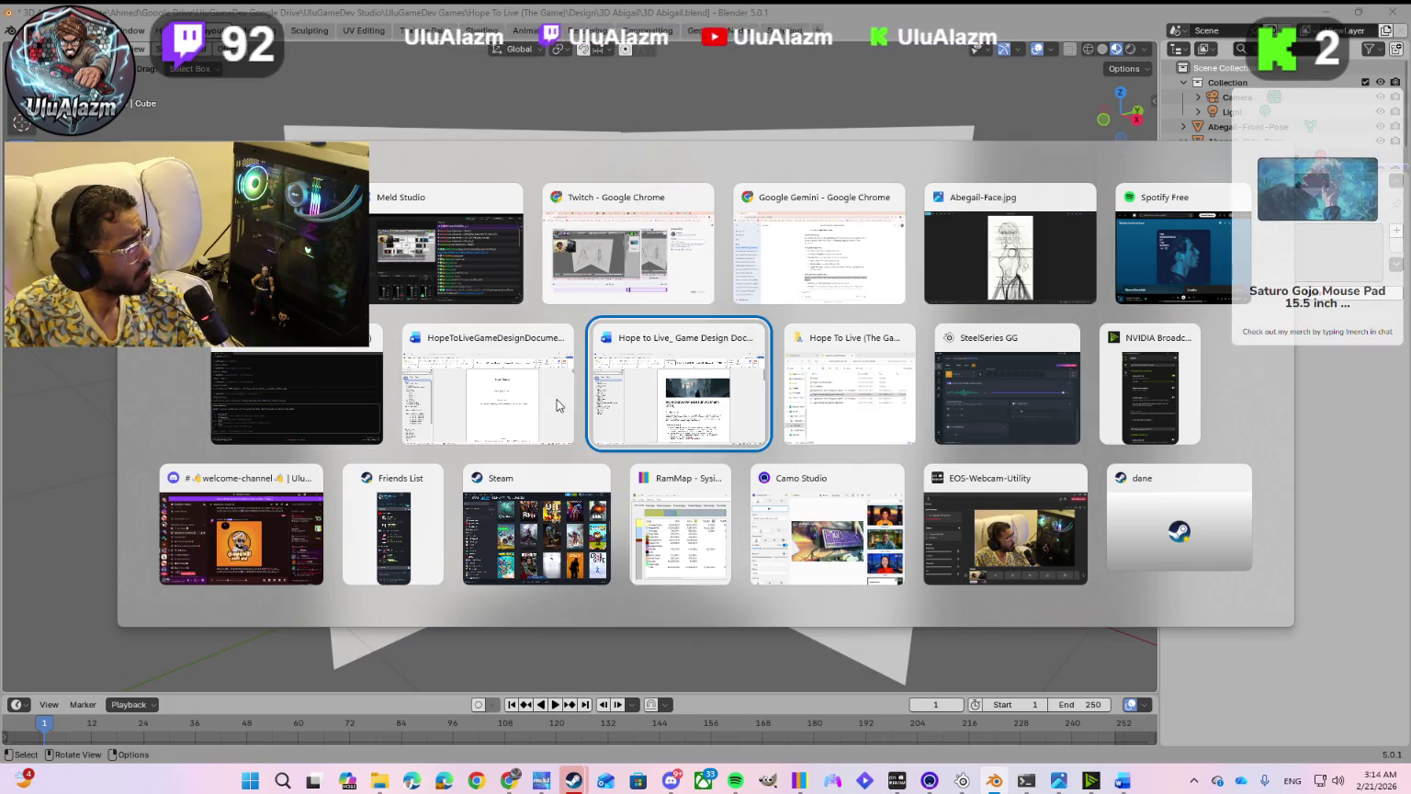
{"action": "key", "text": "Tab"}
{"action": "key", "text": "Escape"}
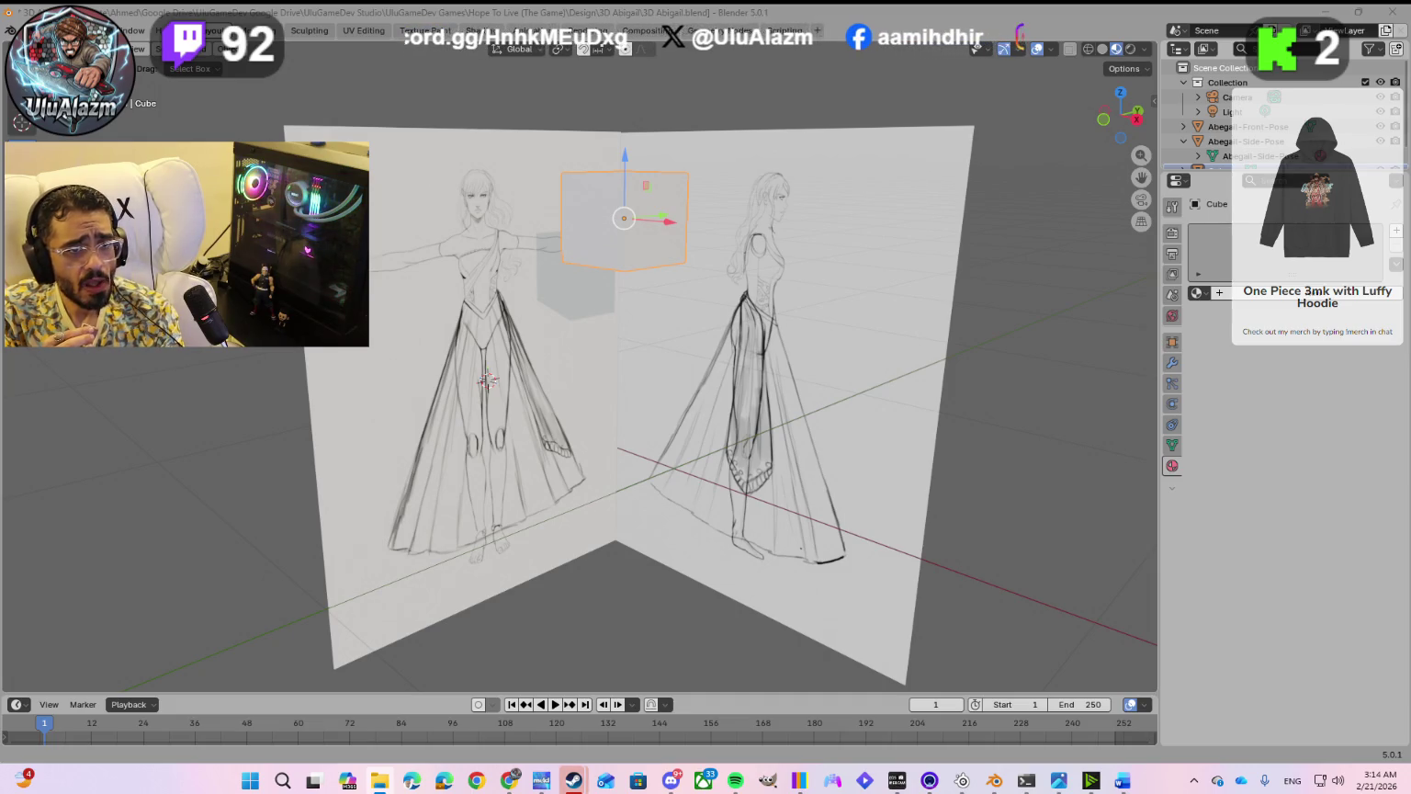
{"action": "key", "text": "alt+Tab"}
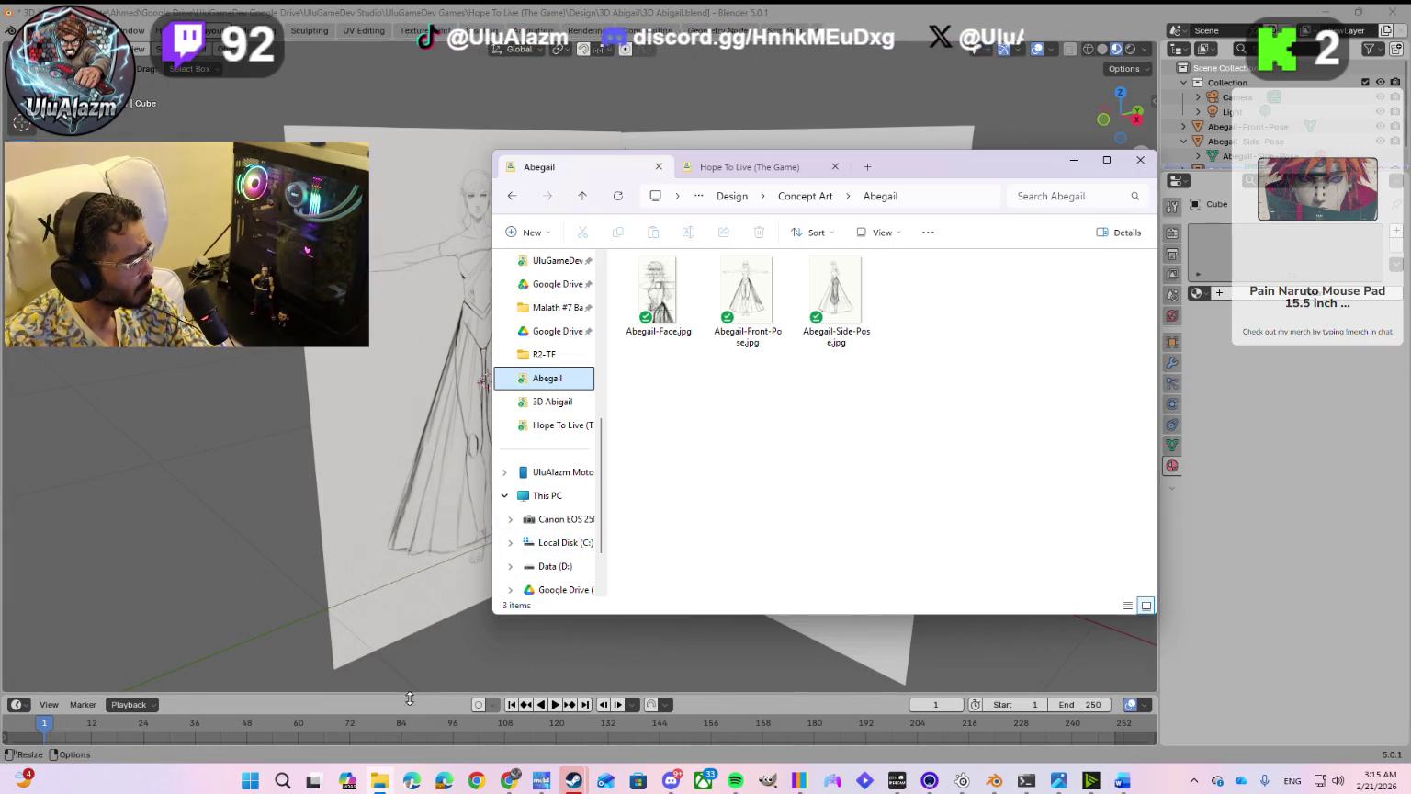
{"action": "mouse_move", "coordinate": [510, 779]}
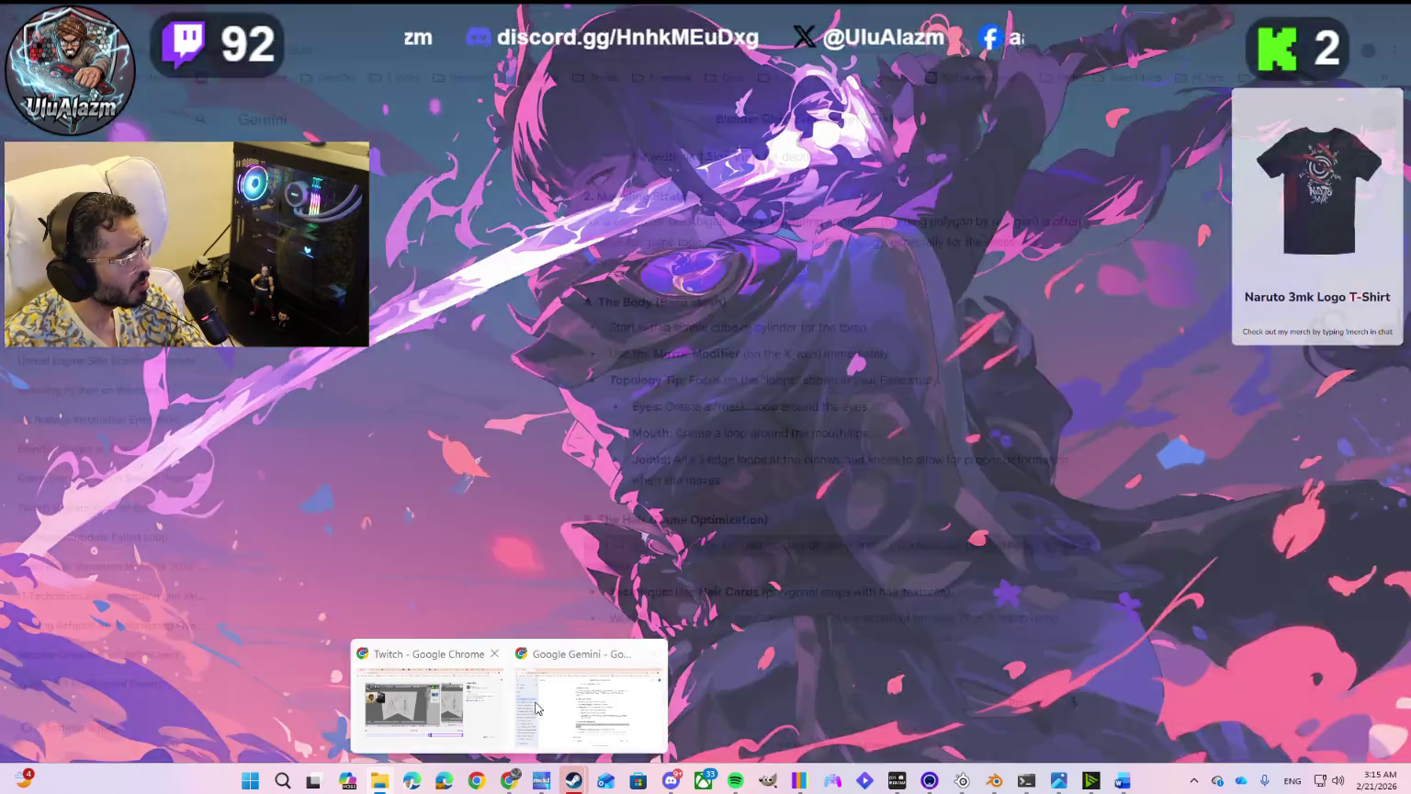
Step: Open a new tab beside Gemini and enter the free Blender-model-from-concept-art question
{"action": "left_click", "coordinate": [592, 710]}
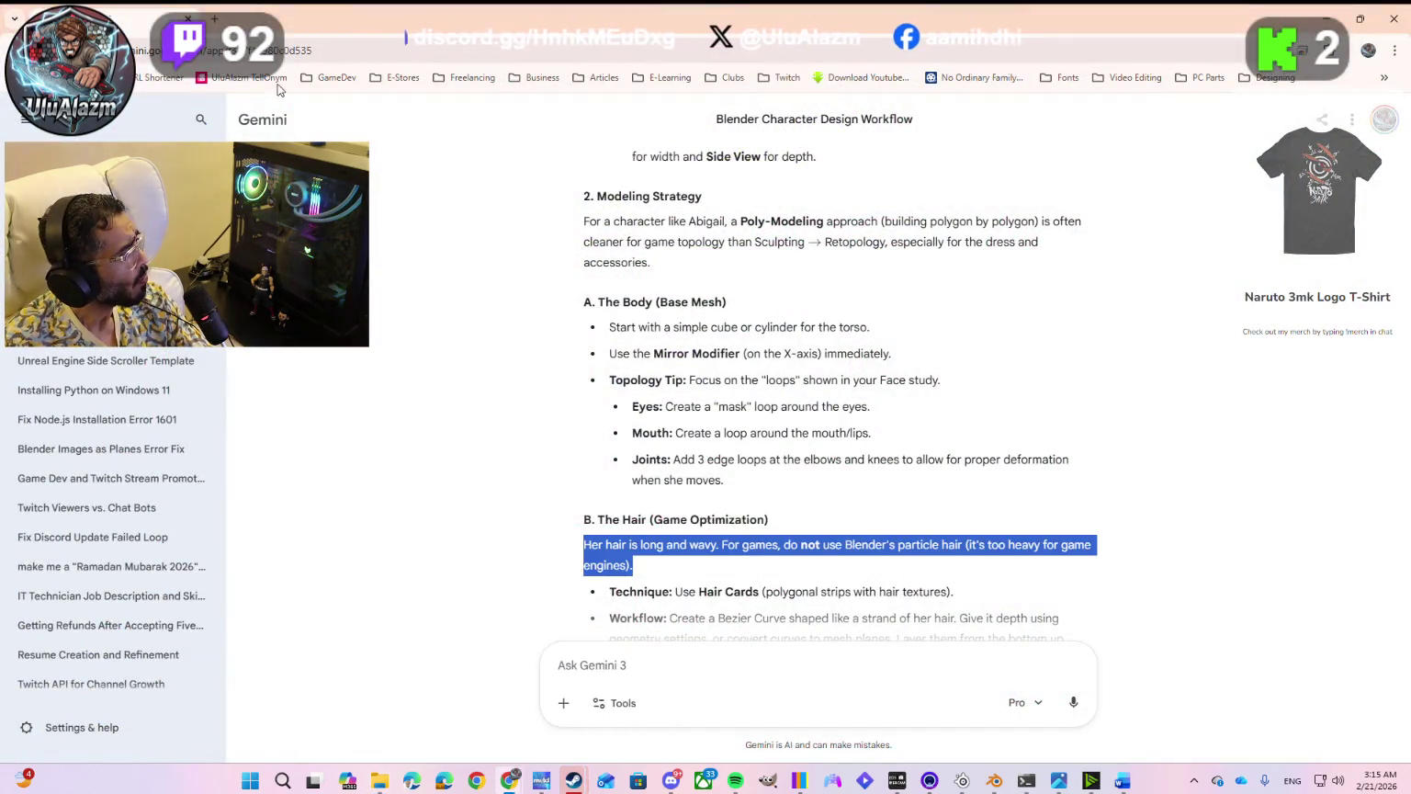
{"action": "left_click", "coordinate": [223, 20]}
{"action": "left_click", "coordinate": [223, 19]}
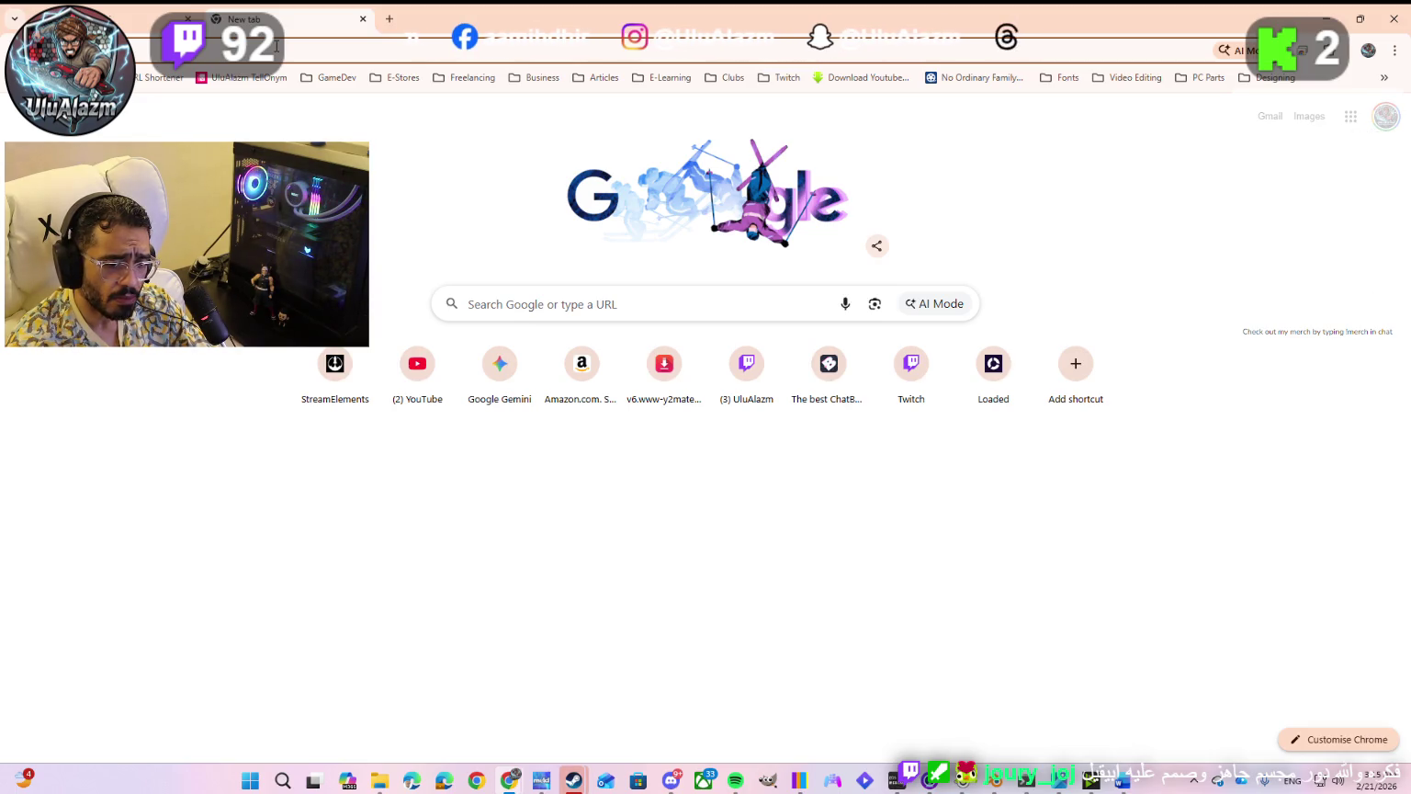
{"action": "type", "text": "can"}
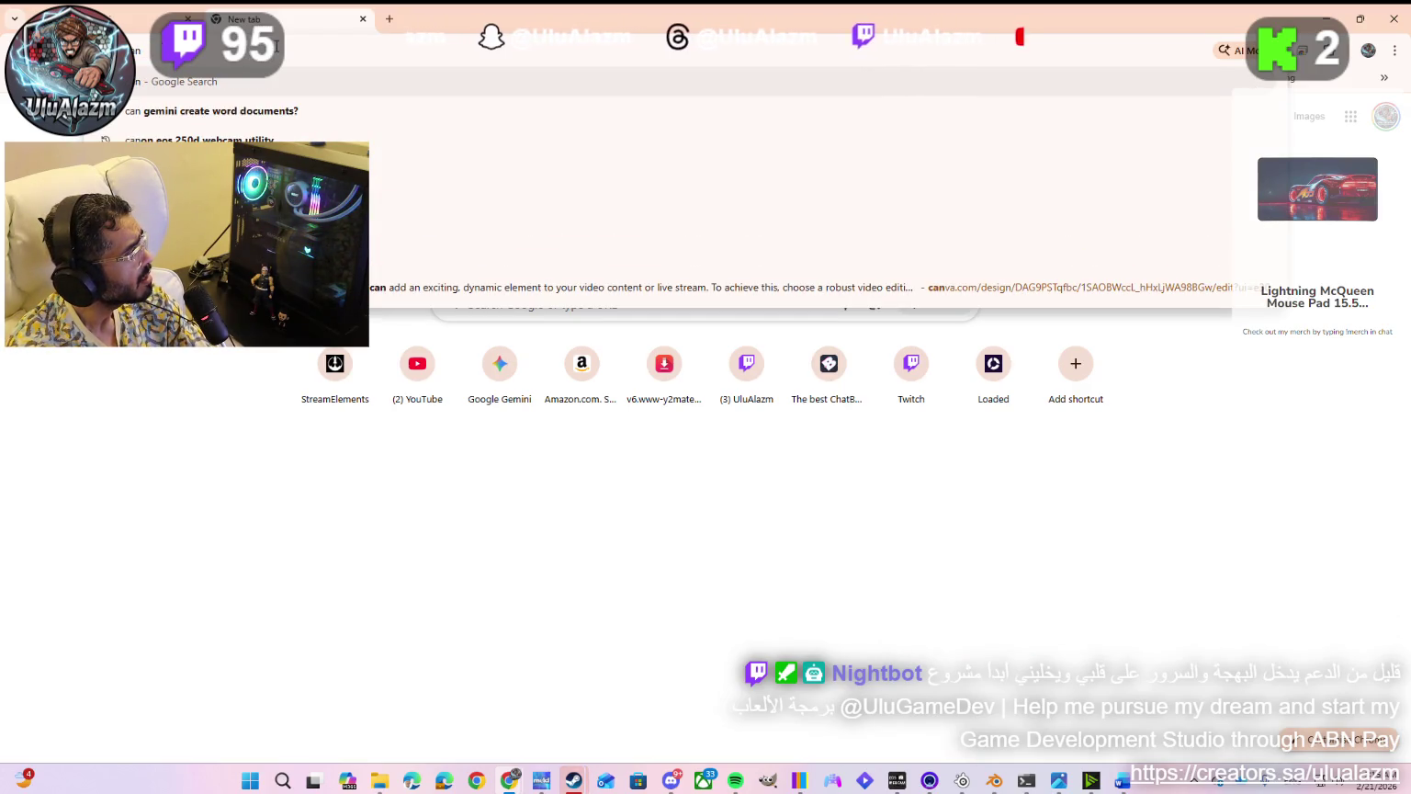
{"action": "type", "text": " ai"}
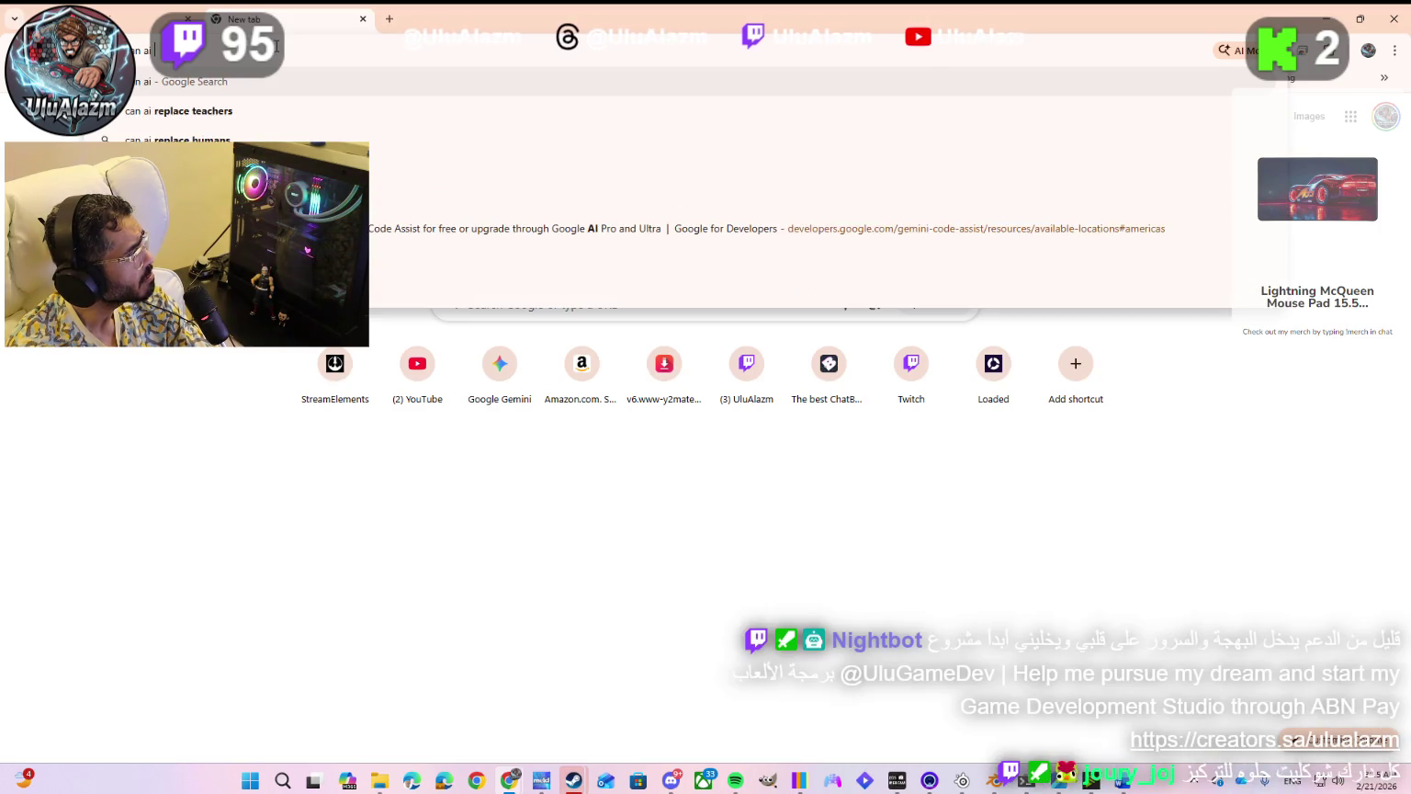
{"action": "type", "text": " design"}
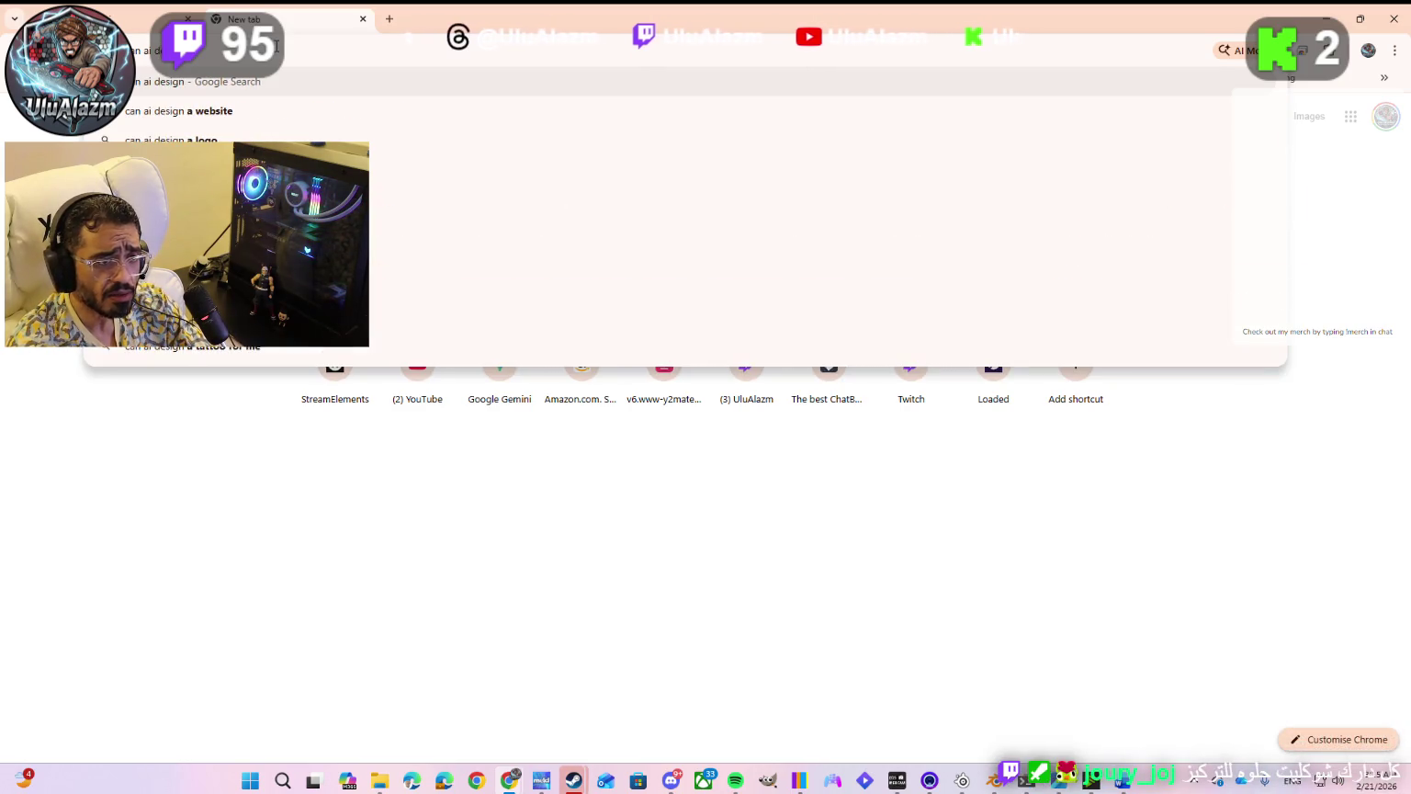
{"action": "type", "text": " me"}
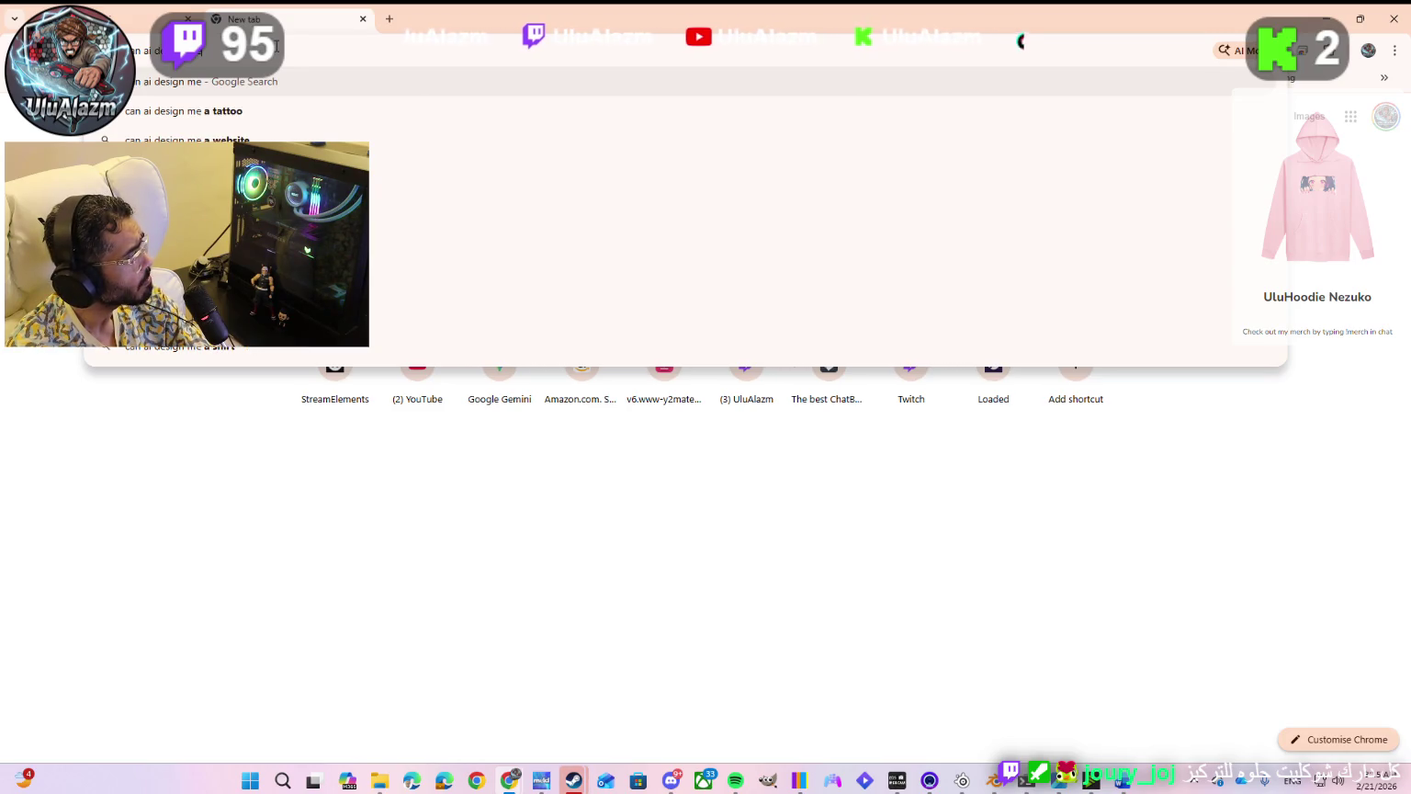
{"action": "type", "text": " a "}
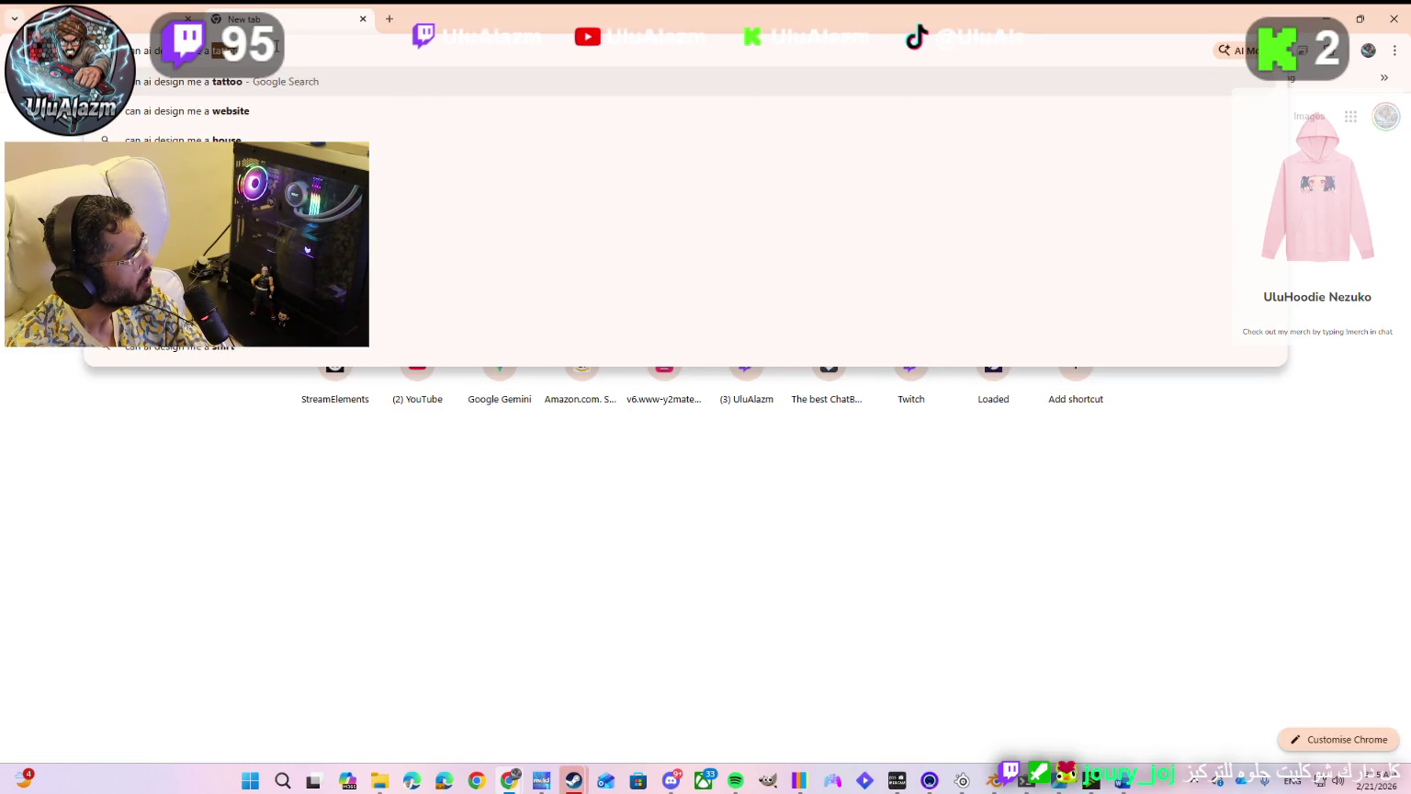
{"action": "type", "text": "b"}
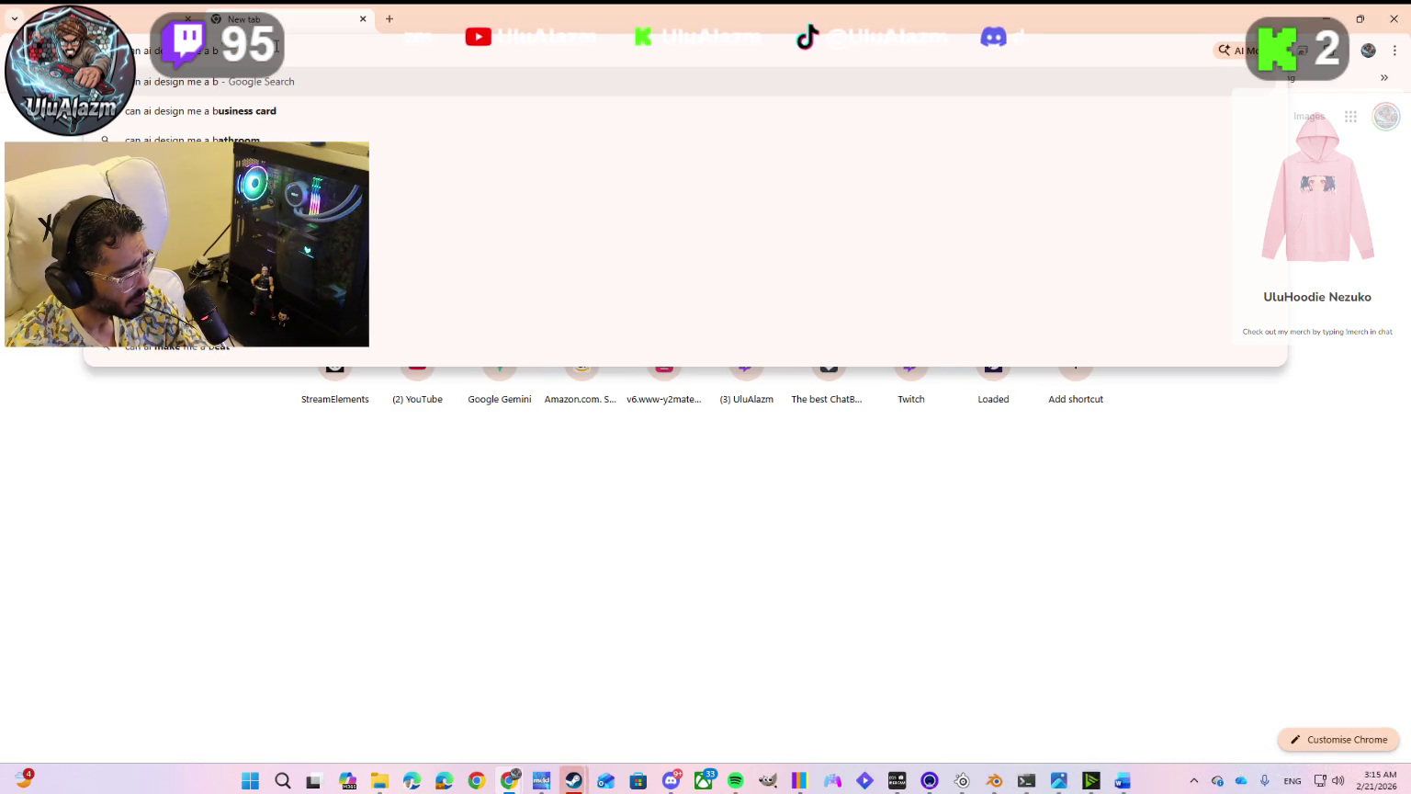
{"action": "type", "text": "lender model for free if I provided front and side concept art"}
Step: Search Google for the question, insert '3d' into the query, select it, and return to Gemini
{"action": "key", "text": "Return"}
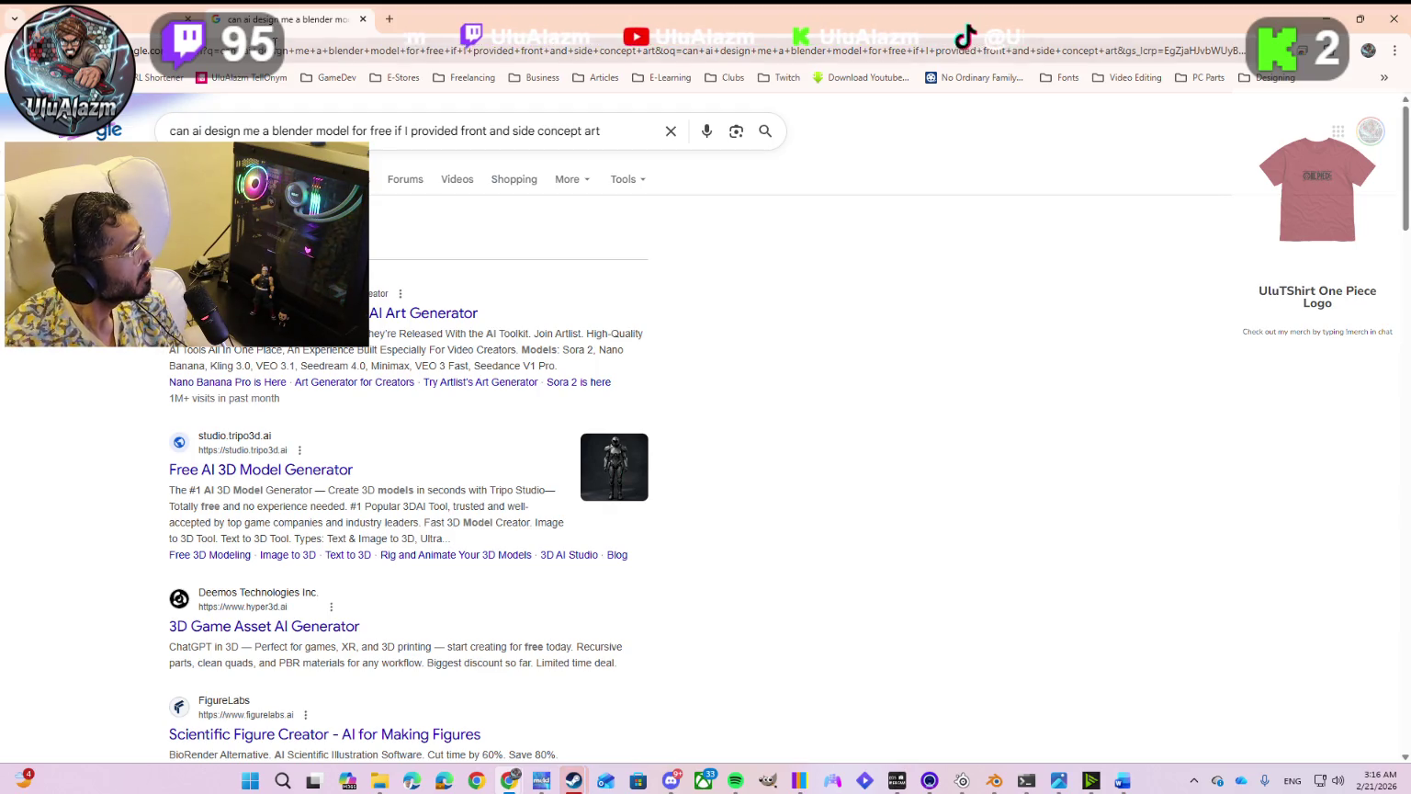
{"action": "left_click", "coordinate": [275, 131]}
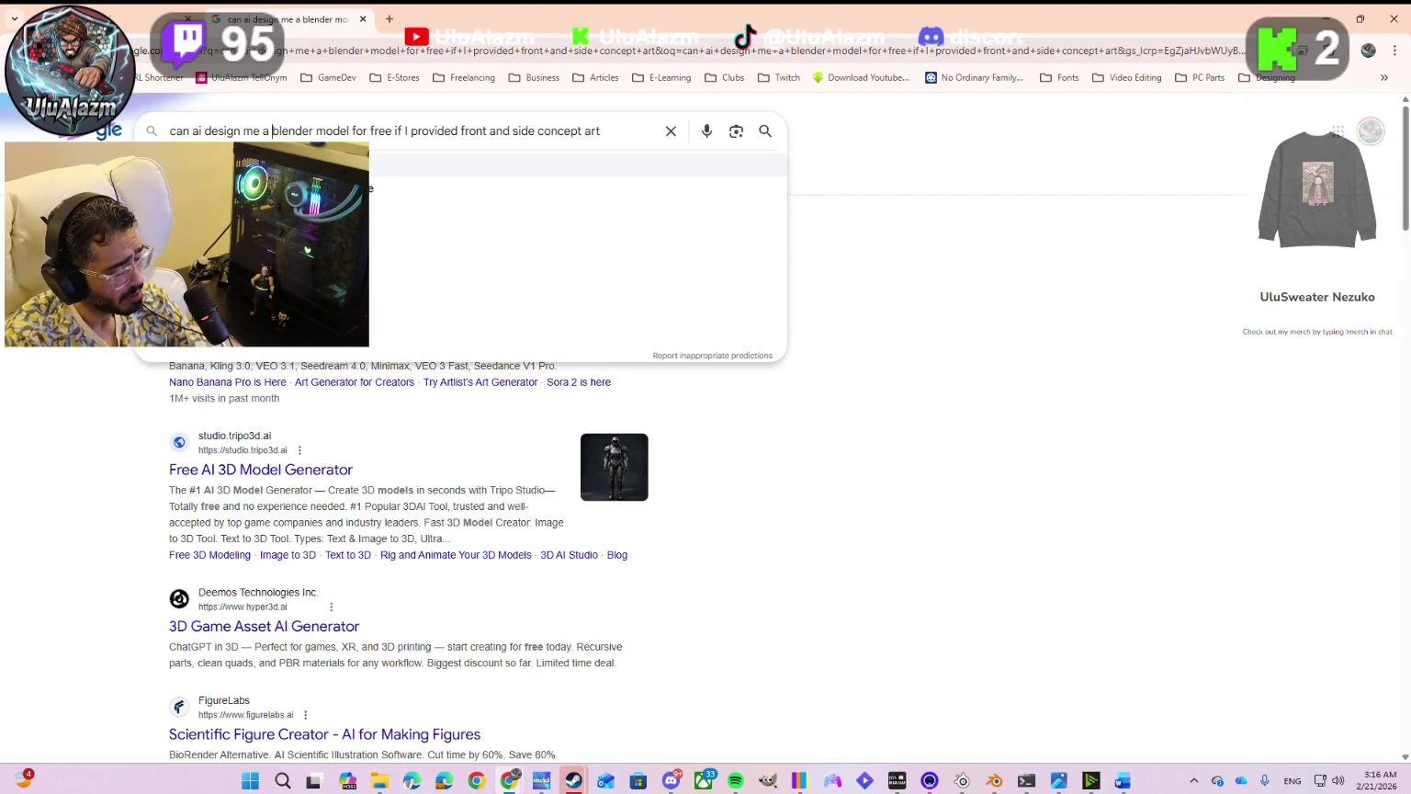
{"action": "type", "text": "3d"}
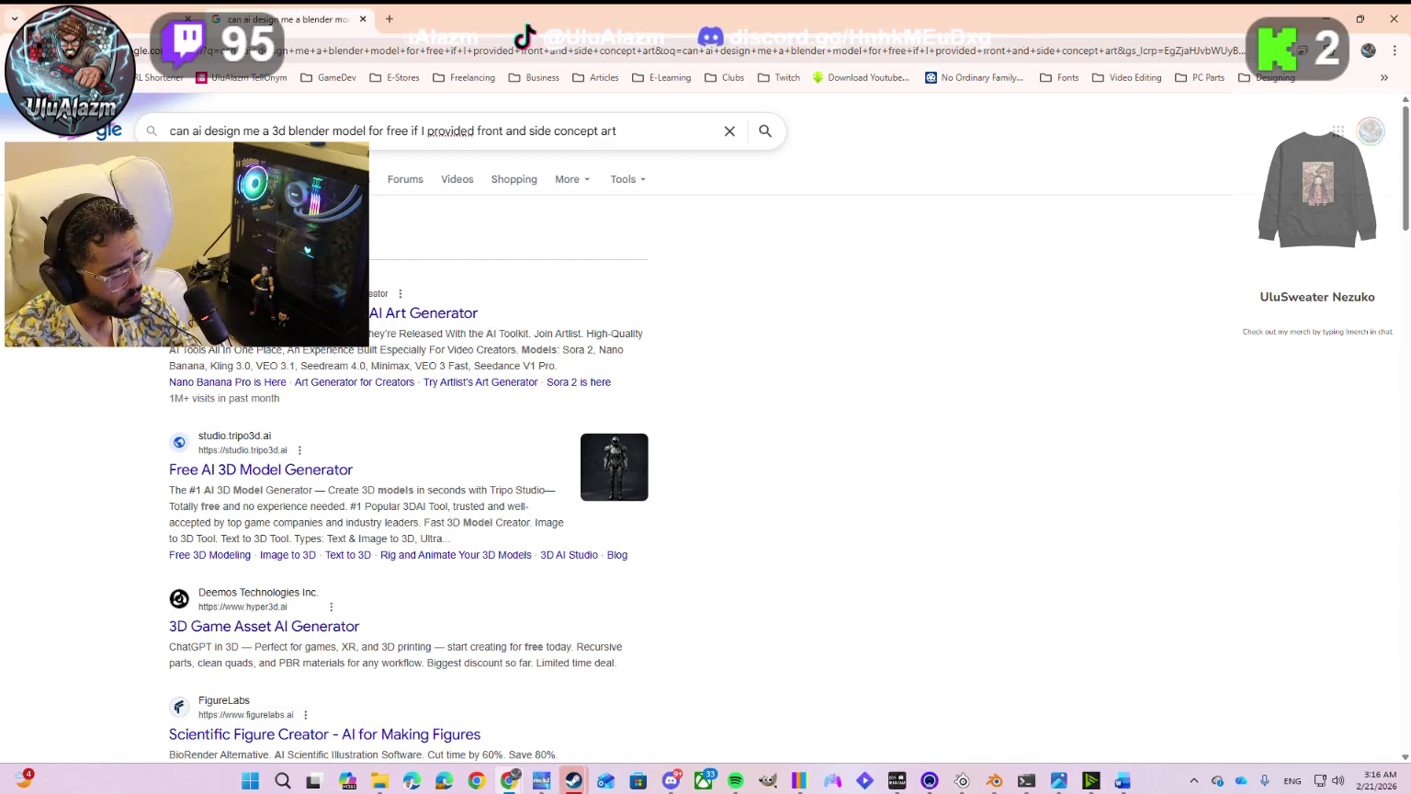
{"action": "key", "text": "ctrl+a"}
{"action": "key", "text": "ctrl+c"}
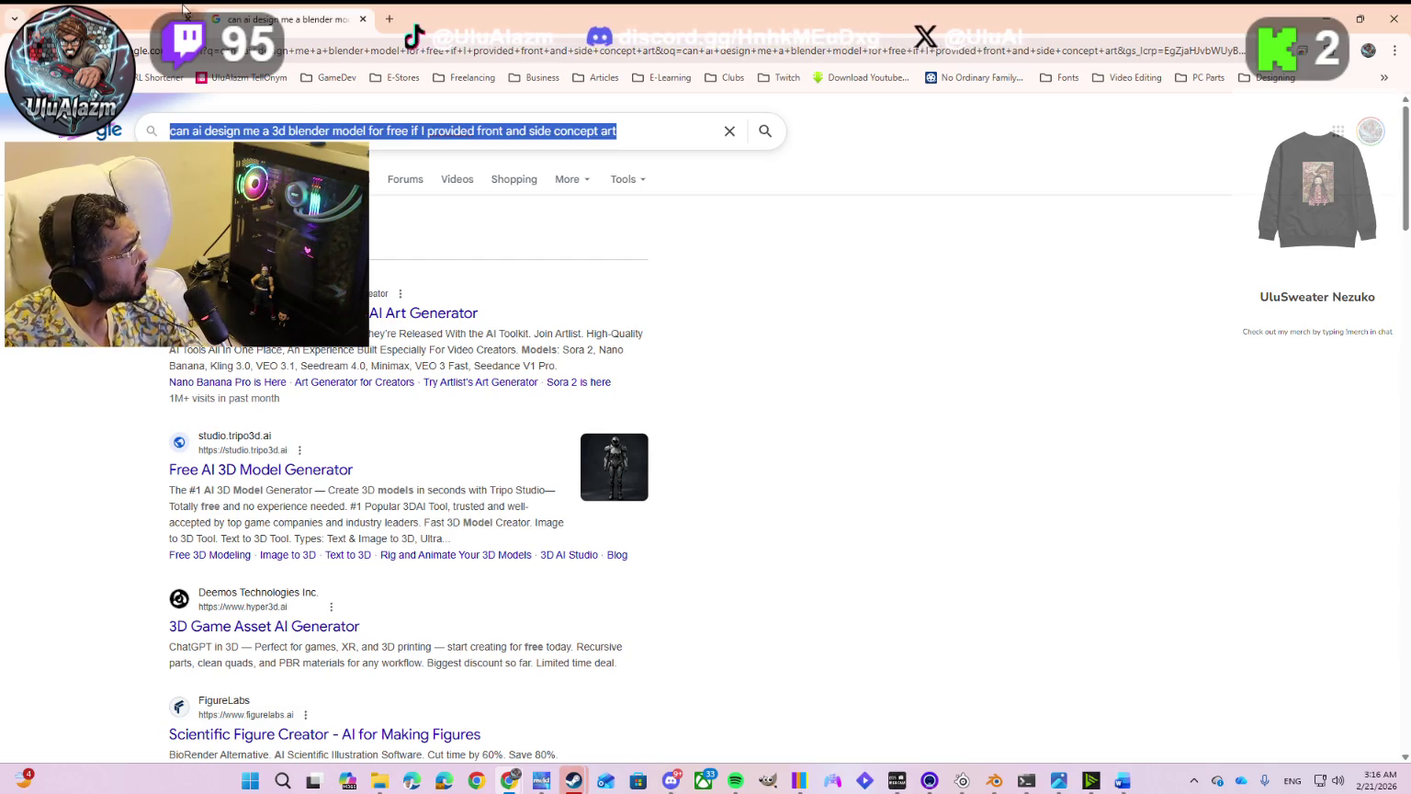
{"action": "left_click", "coordinate": [154, 20]}
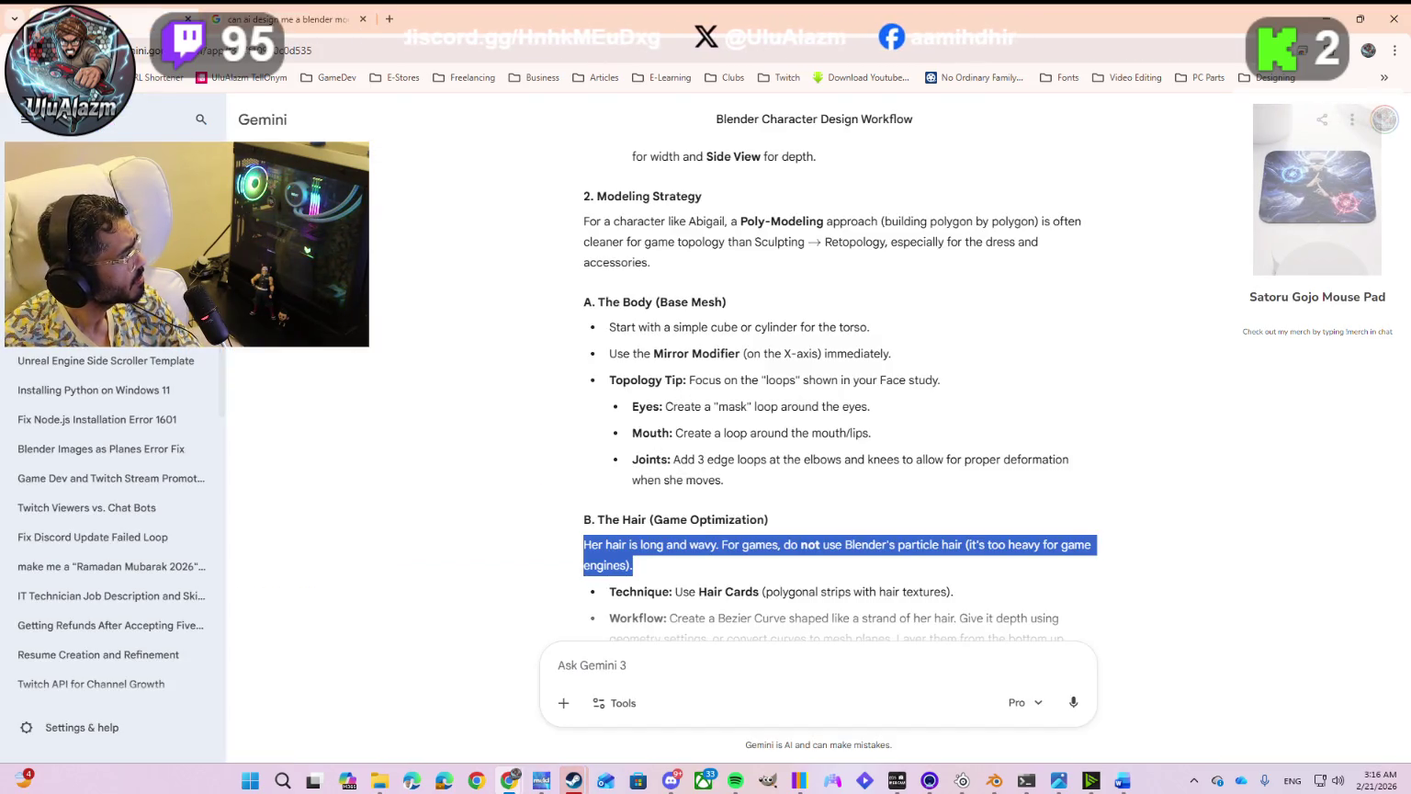
Step: Start a new Gemini chat on the Pro model and send the pasted free 3D model question
{"action": "key", "text": "ctrl+shift+o"}
{"action": "left_click", "coordinate": [1014, 447]}
{"action": "left_click", "coordinate": [1011, 589]}
{"action": "left_click", "coordinate": [738, 408]}
{"action": "key", "text": "ctrl+v"}
{"action": "key", "text": "Return"}
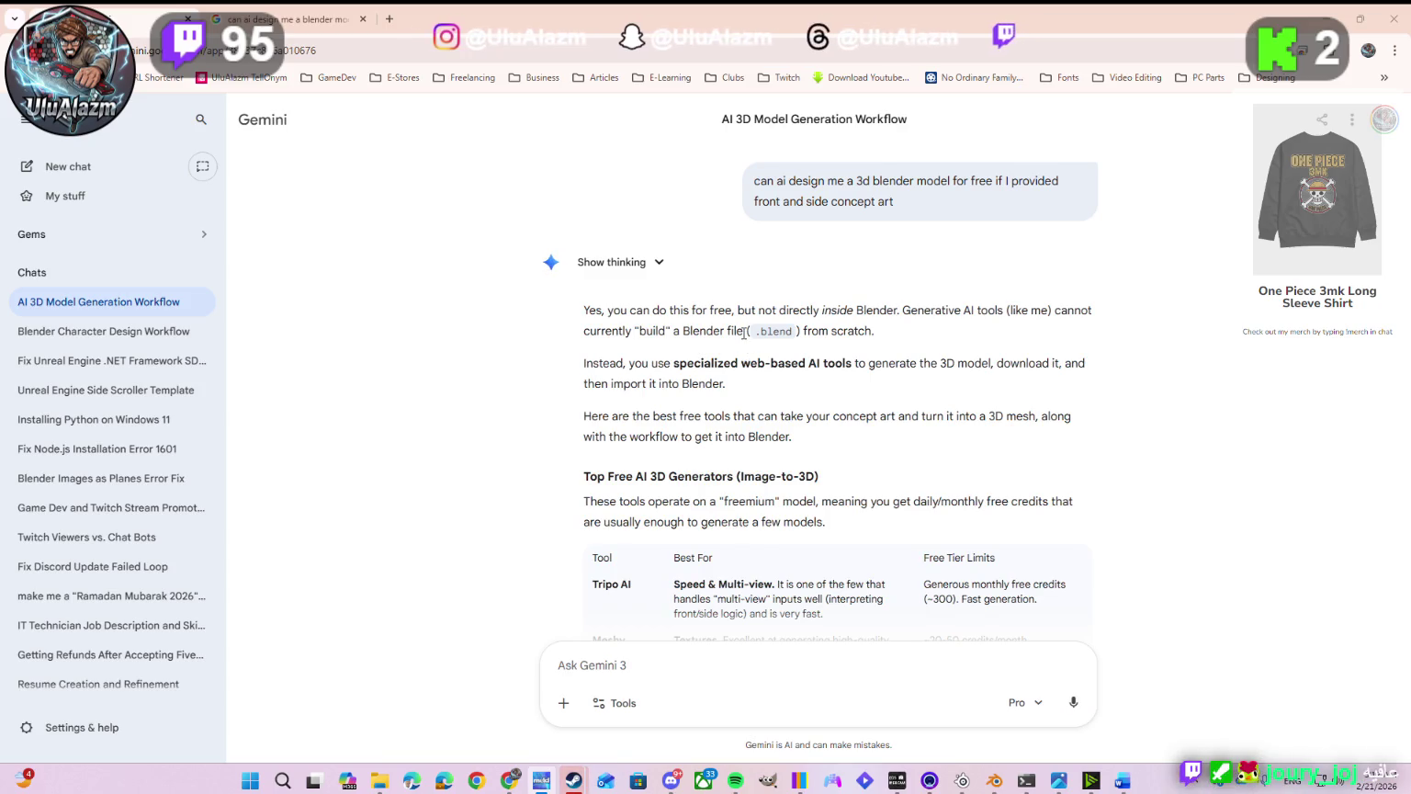
Step: Highlight the opening paragraph about not building a .blend file directly, then read on
{"action": "triple_click", "coordinate": [593, 313]}
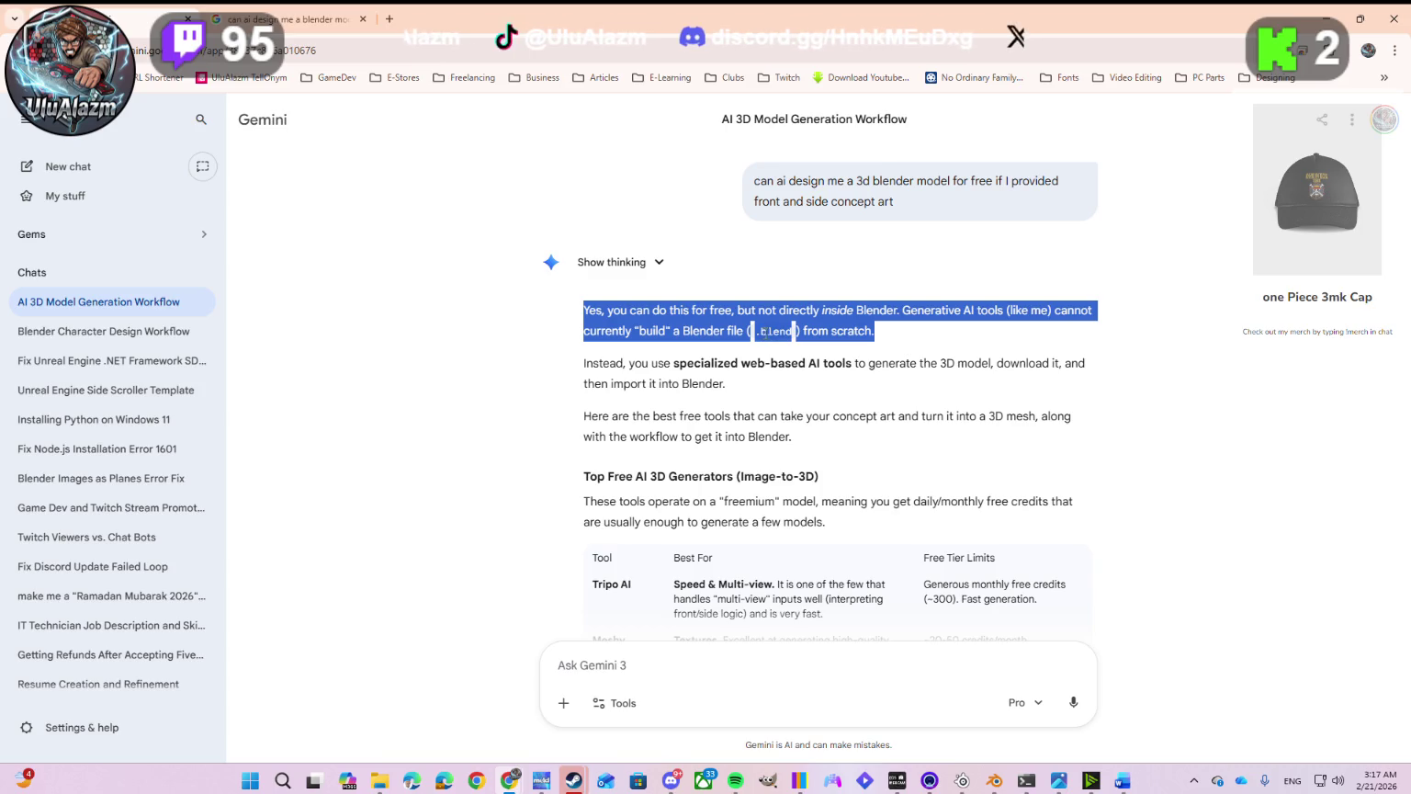
{"action": "scroll", "coordinate": [684, 383], "scroll_direction": "down", "scroll_amount": 1}
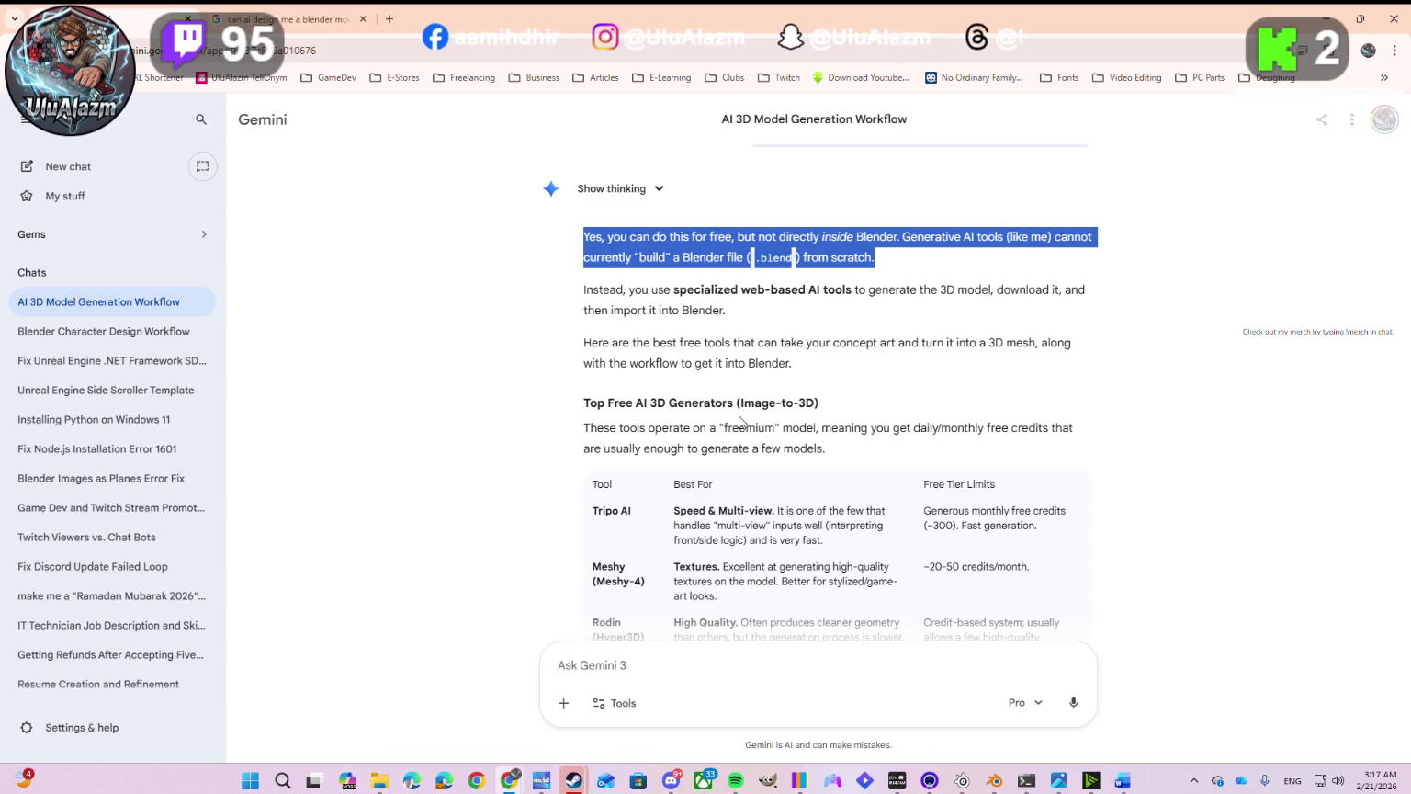
{"action": "scroll", "coordinate": [800, 423], "scroll_direction": "down", "scroll_amount": 3}
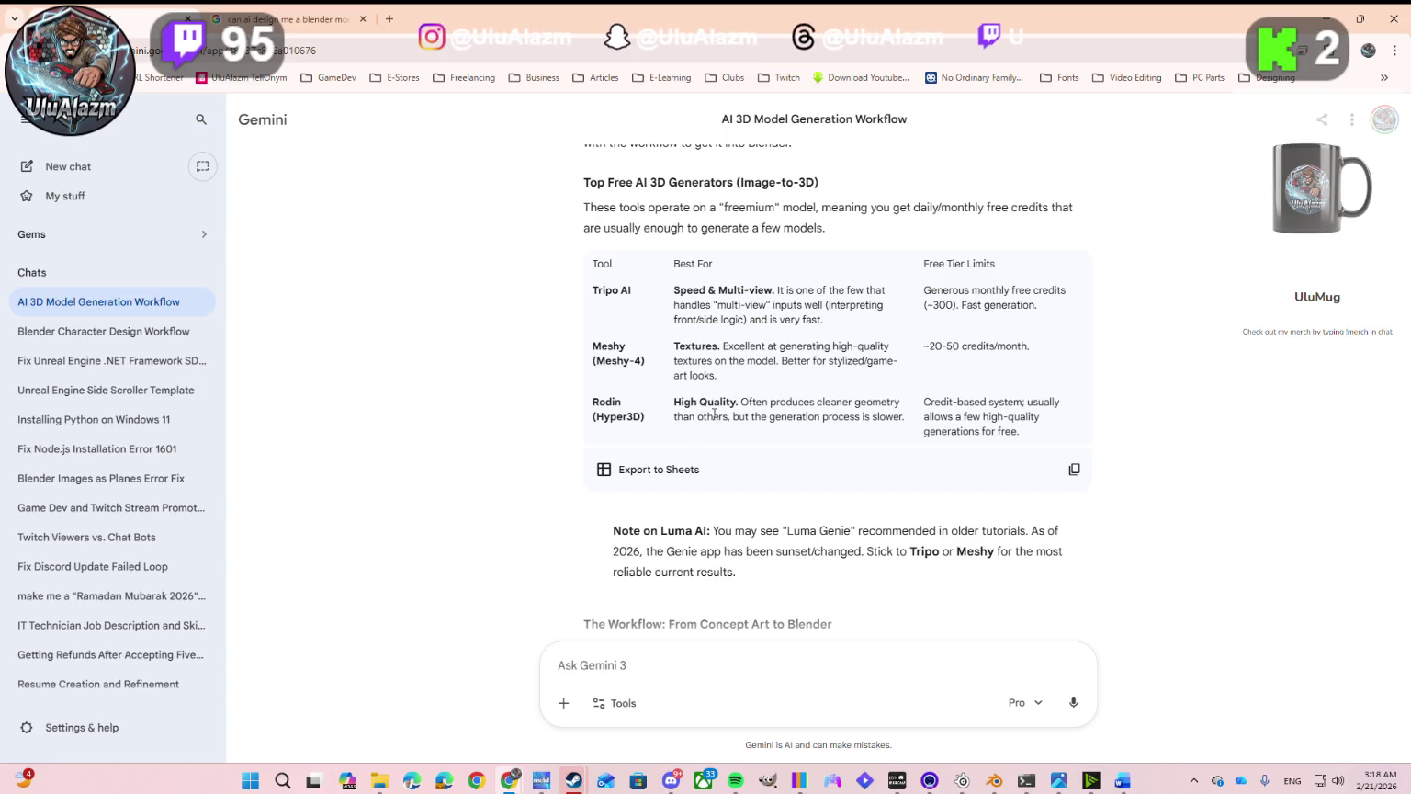
Step: Scroll past the free generator comparison table and Luma AI note to the workflow section
{"action": "scroll", "coordinate": [723, 417], "scroll_direction": "down", "scroll_amount": 1}
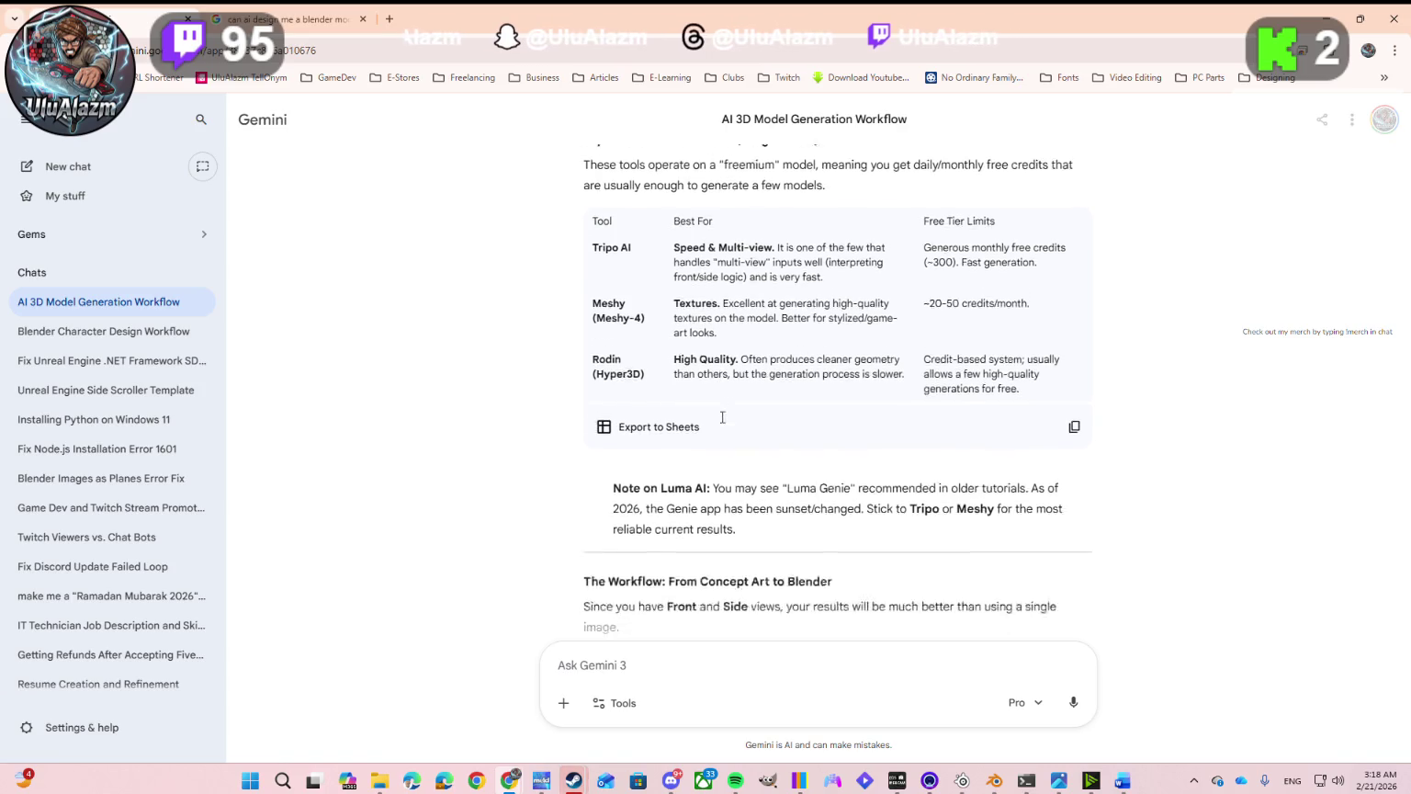
{"action": "scroll", "coordinate": [723, 417], "scroll_direction": "down", "scroll_amount": 2}
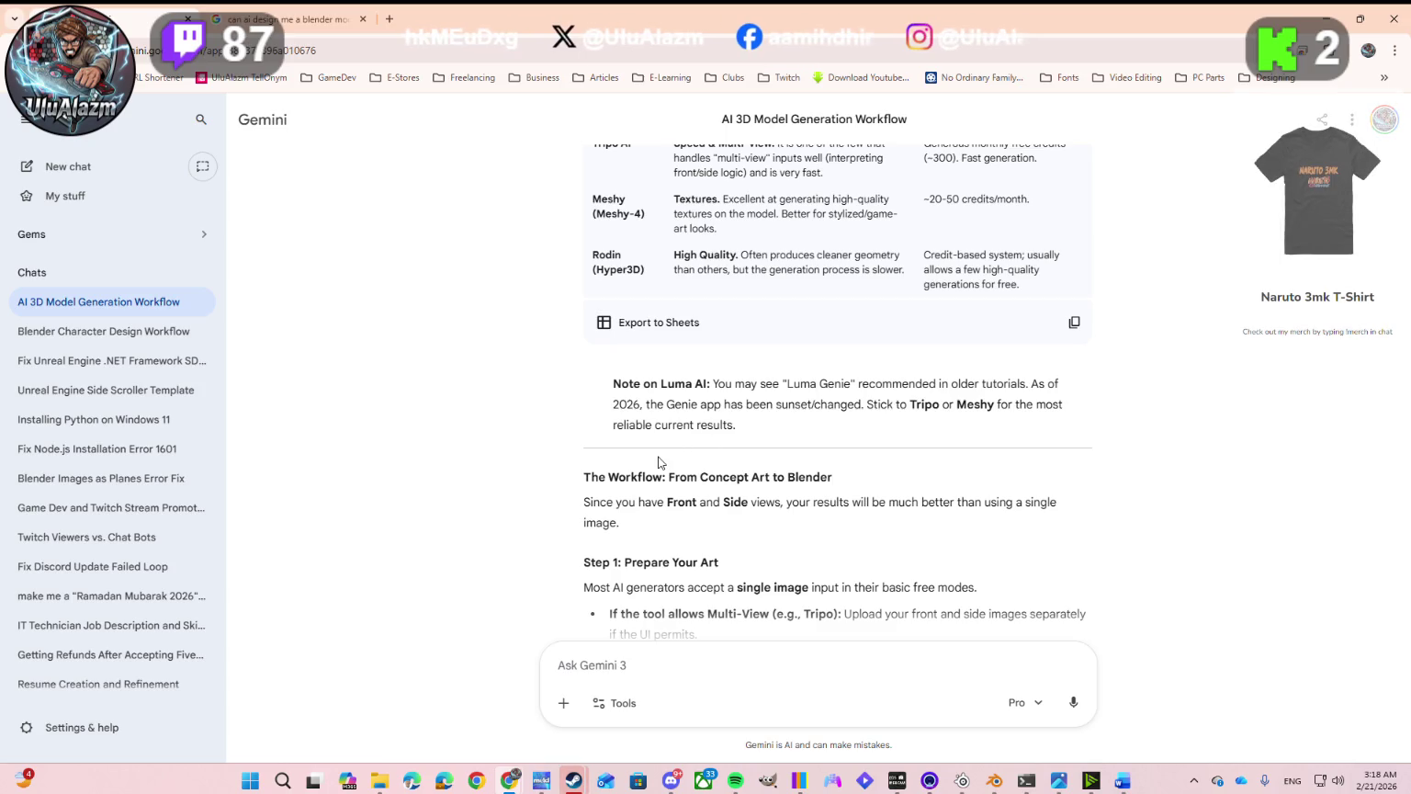
{"action": "scroll", "coordinate": [659, 462], "scroll_direction": "down", "scroll_amount": 2}
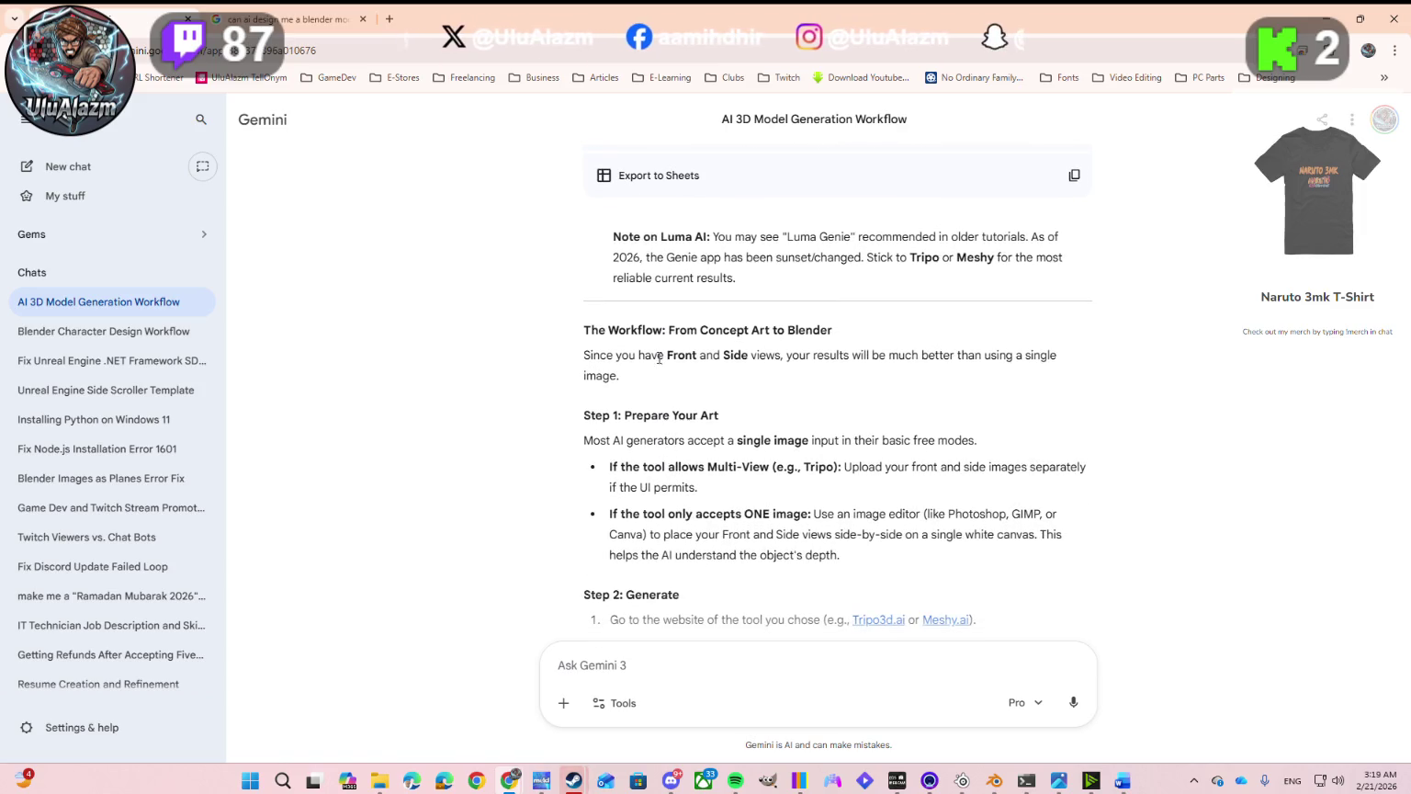
Step: Scroll to the concept-art preparation advice and highlight the word GIMP
{"action": "scroll", "coordinate": [659, 359], "scroll_direction": "down", "scroll_amount": 1}
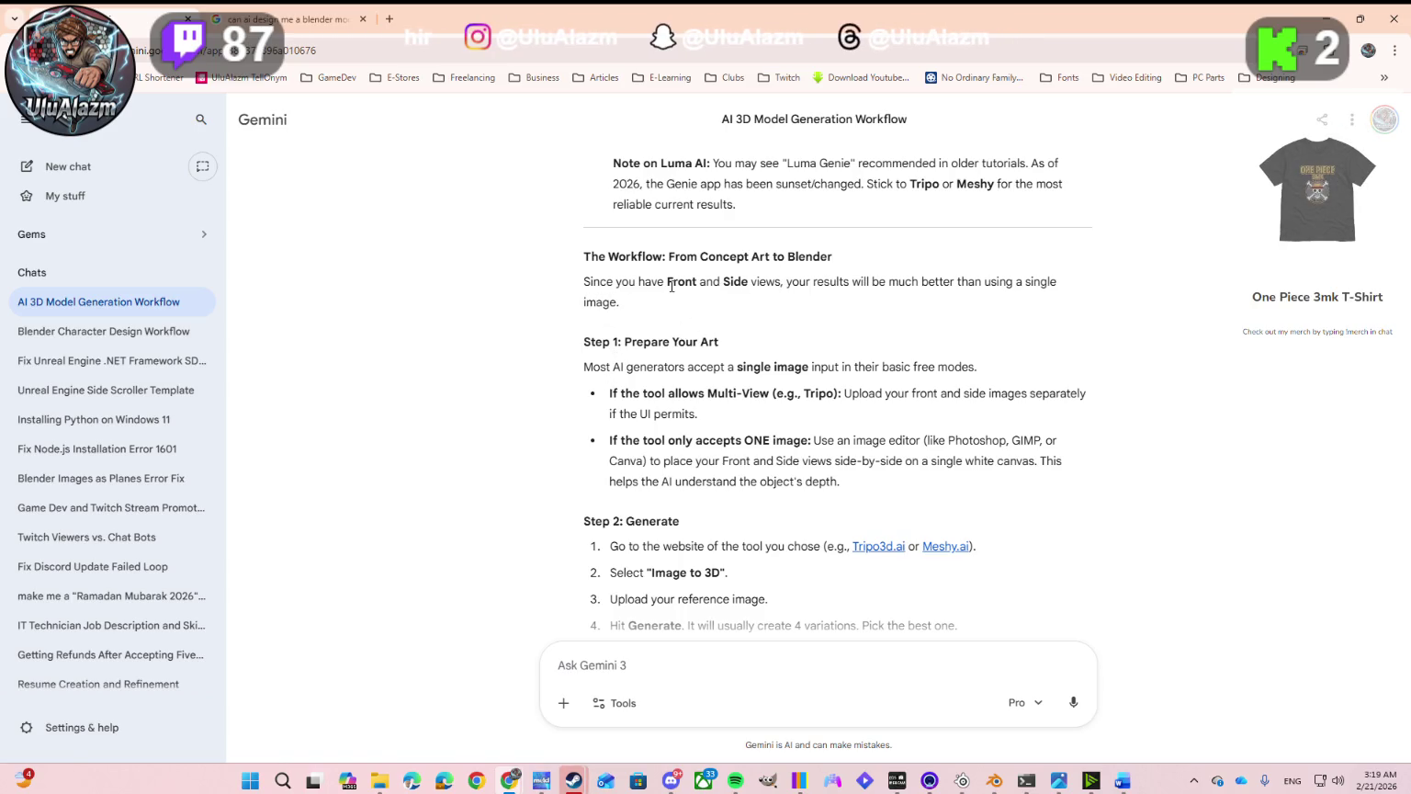
{"action": "scroll", "coordinate": [830, 289], "scroll_direction": "down", "scroll_amount": 1}
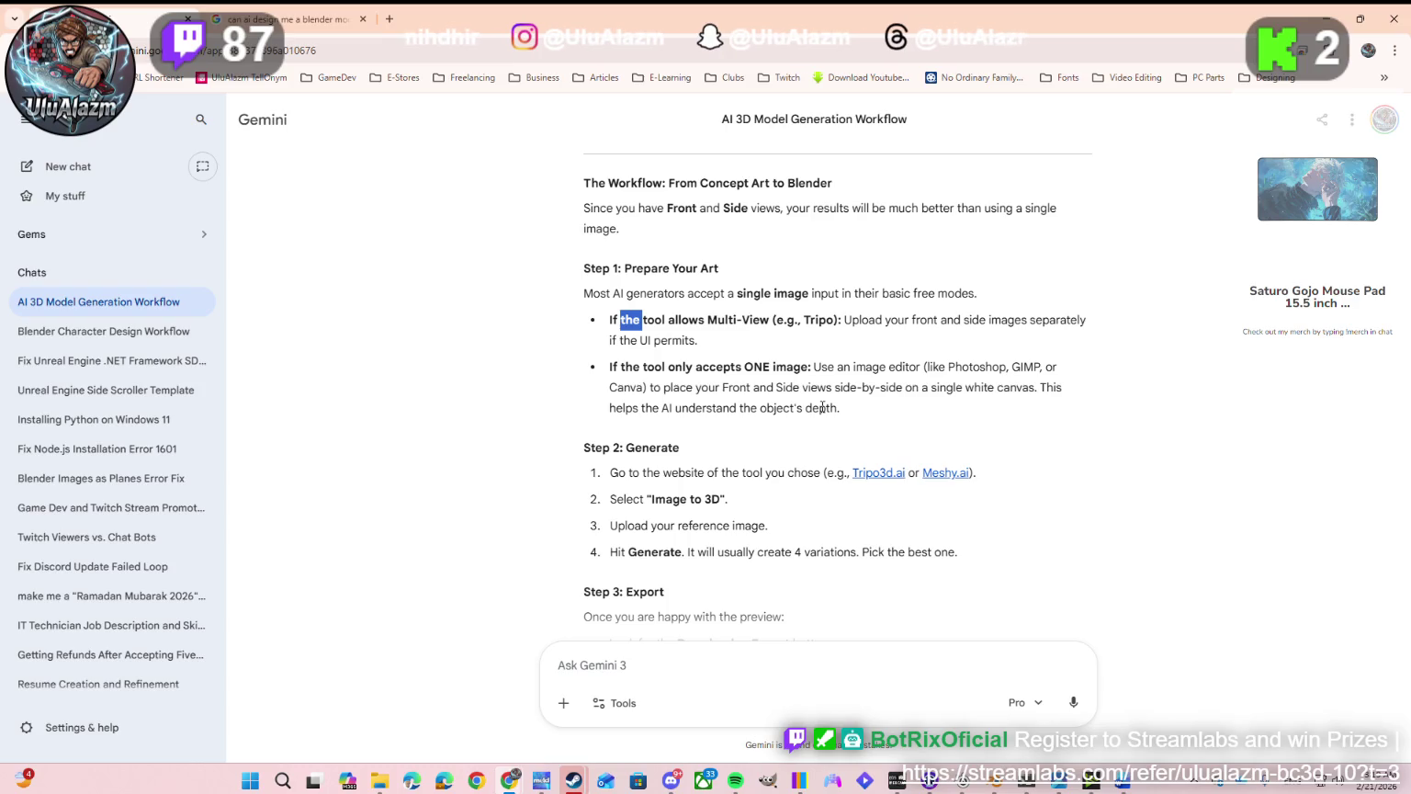
{"action": "double_click", "coordinate": [1026, 368]}
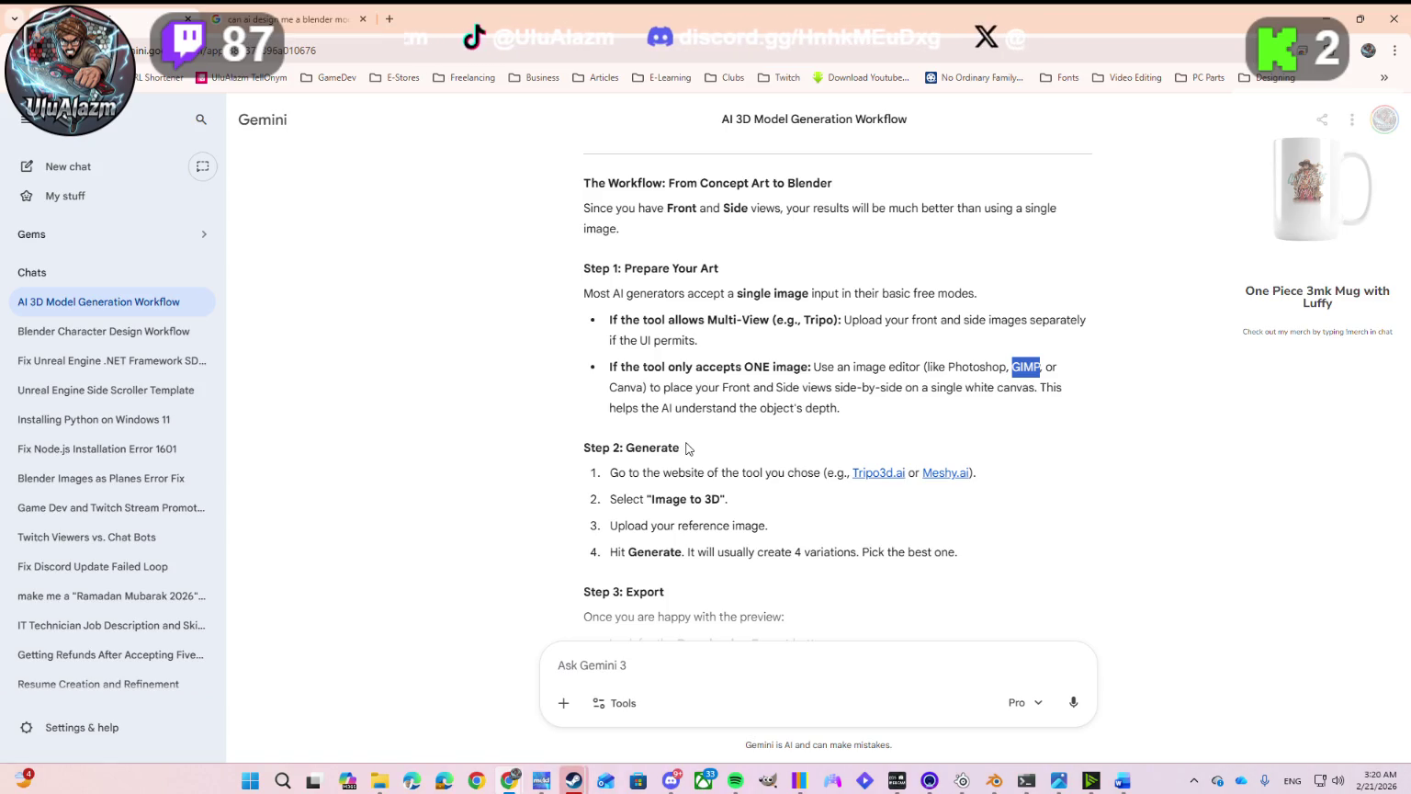
Step: Find Step 2 and open the Tripo3d.ai link in a new tab
{"action": "scroll", "coordinate": [689, 446], "scroll_direction": "down", "scroll_amount": 2}
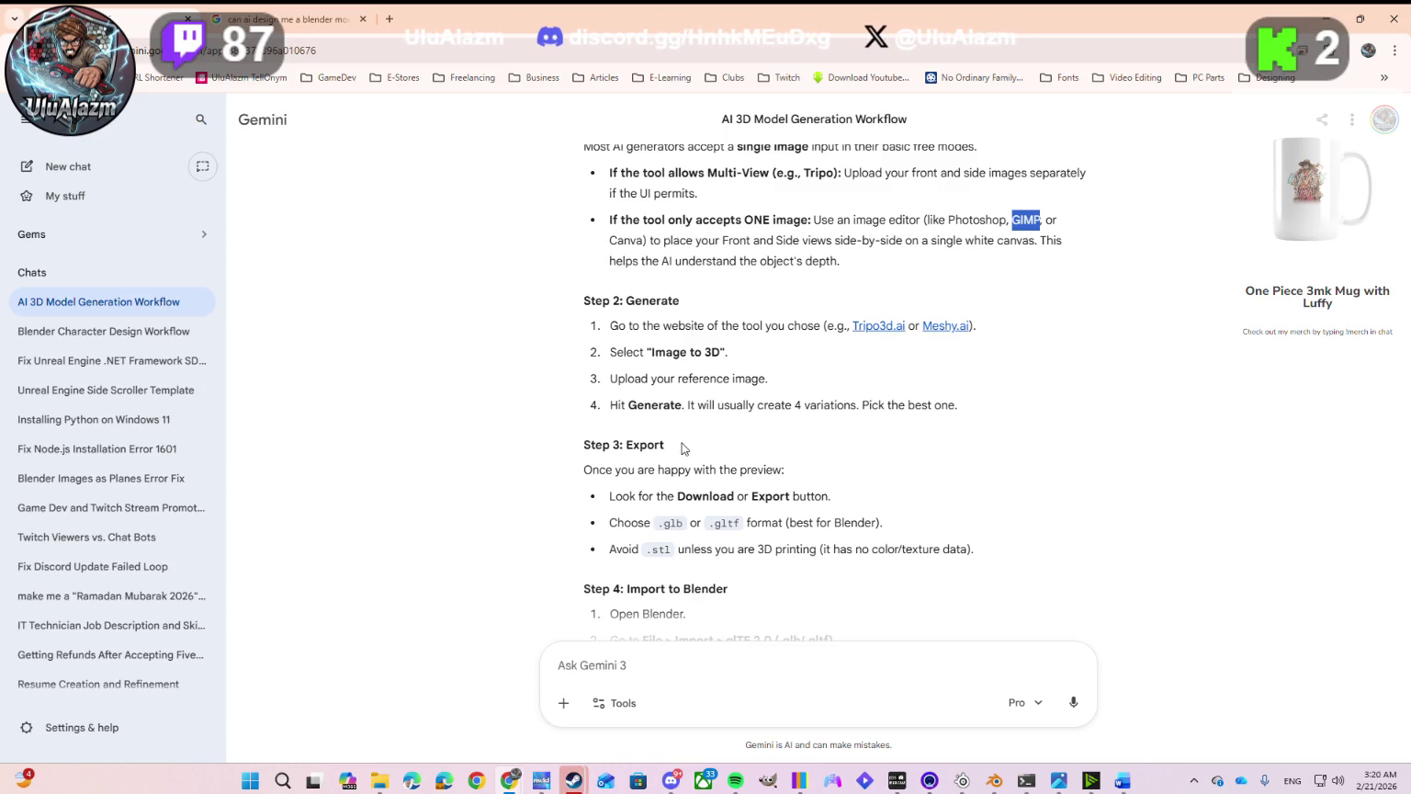
{"action": "scroll", "coordinate": [861, 349], "scroll_direction": "up", "scroll_amount": 3}
{"action": "scroll", "coordinate": [860, 343], "scroll_direction": "up", "scroll_amount": 4}
{"action": "scroll", "coordinate": [861, 350], "scroll_direction": "up", "scroll_amount": 3}
{"action": "scroll", "coordinate": [861, 354], "scroll_direction": "down", "scroll_amount": 2}
{"action": "scroll", "coordinate": [861, 359], "scroll_direction": "down", "scroll_amount": 5}
{"action": "scroll", "coordinate": [861, 360], "scroll_direction": "down", "scroll_amount": 4}
{"action": "left_click", "coordinate": [877, 328]}
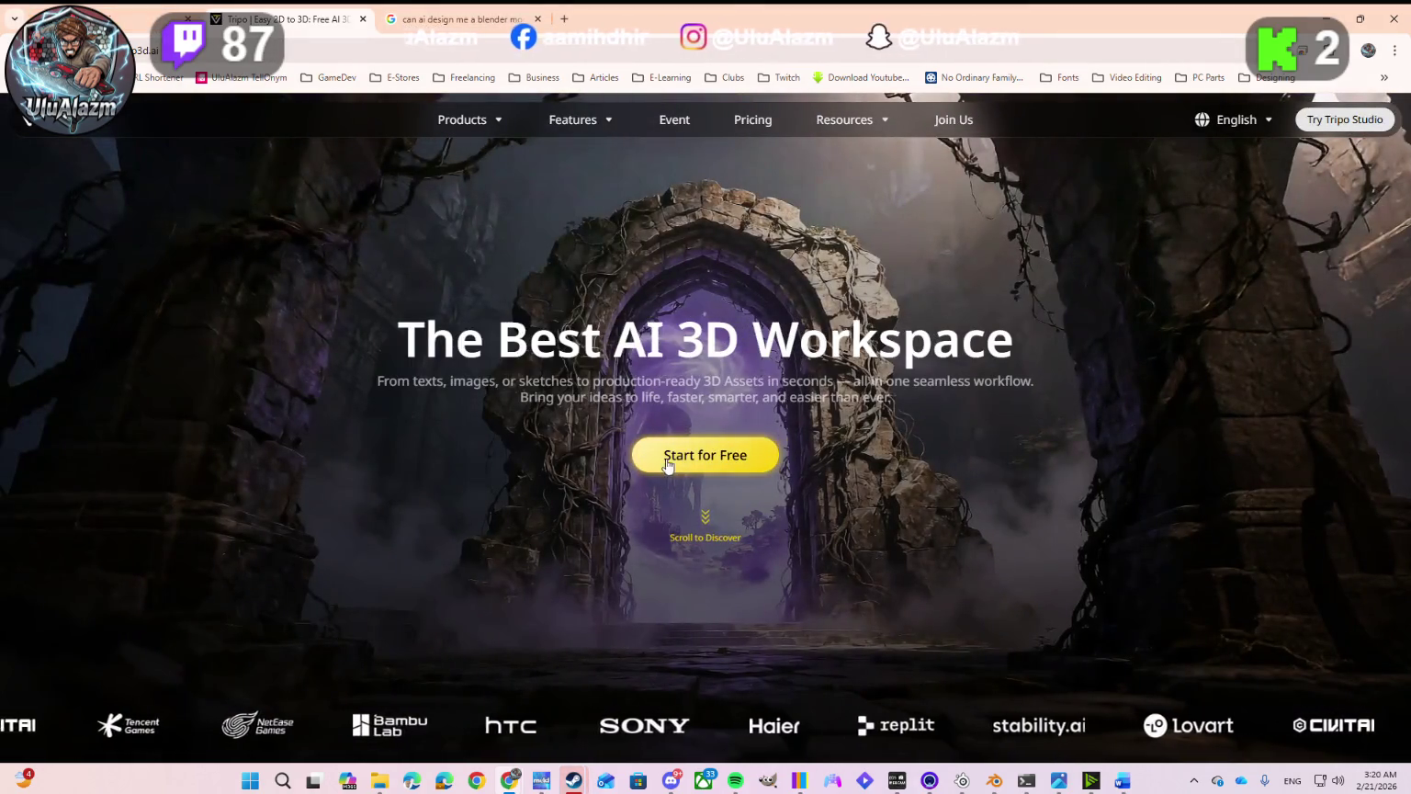
Step: Show Tripo's Pricing page with the Basic, Professional, Advanced and Premium plans
{"action": "left_click", "coordinate": [737, 125]}
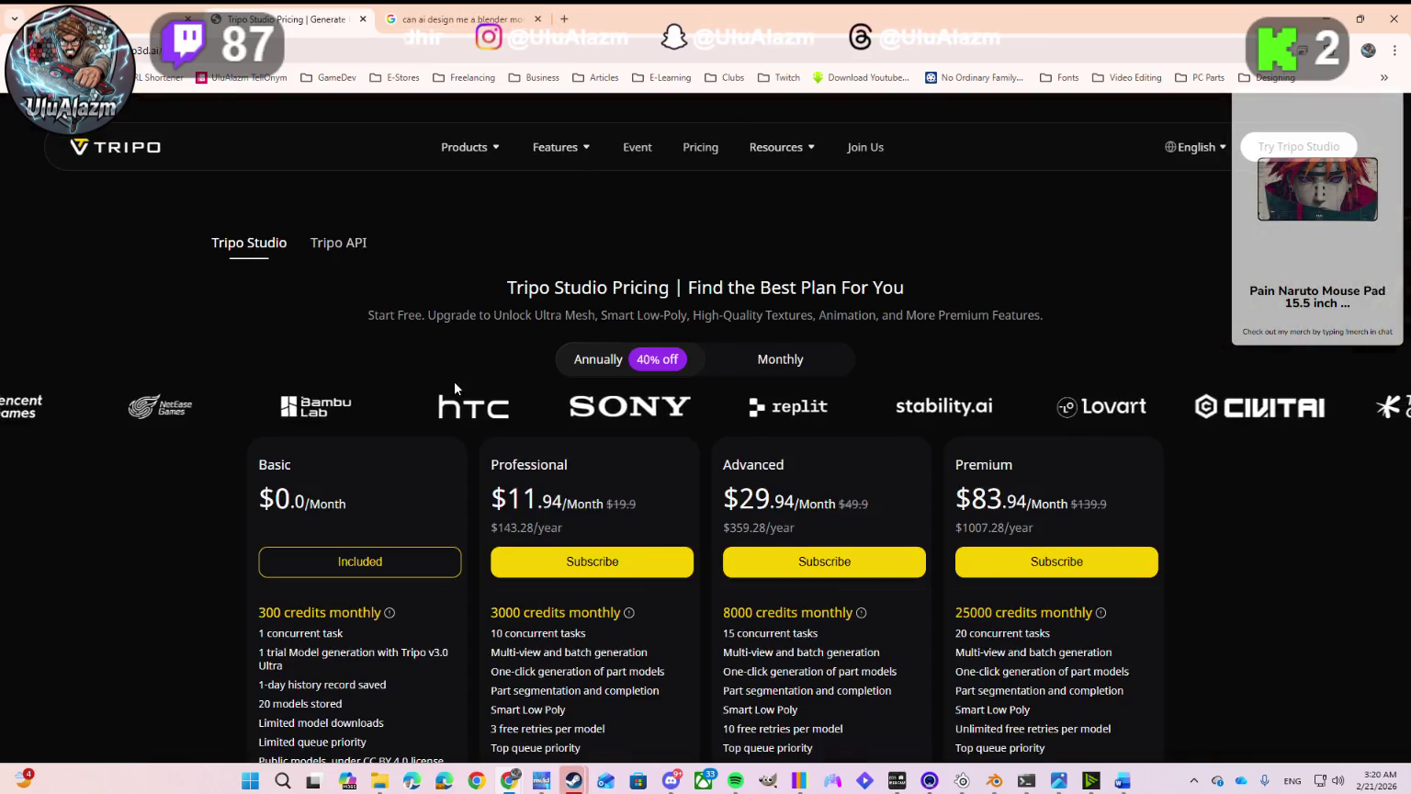
Step: Browse the pricing plans, go back to the Tripo home page, and choose Start for Free
{"action": "scroll", "coordinate": [376, 496], "scroll_direction": "down", "scroll_amount": 4}
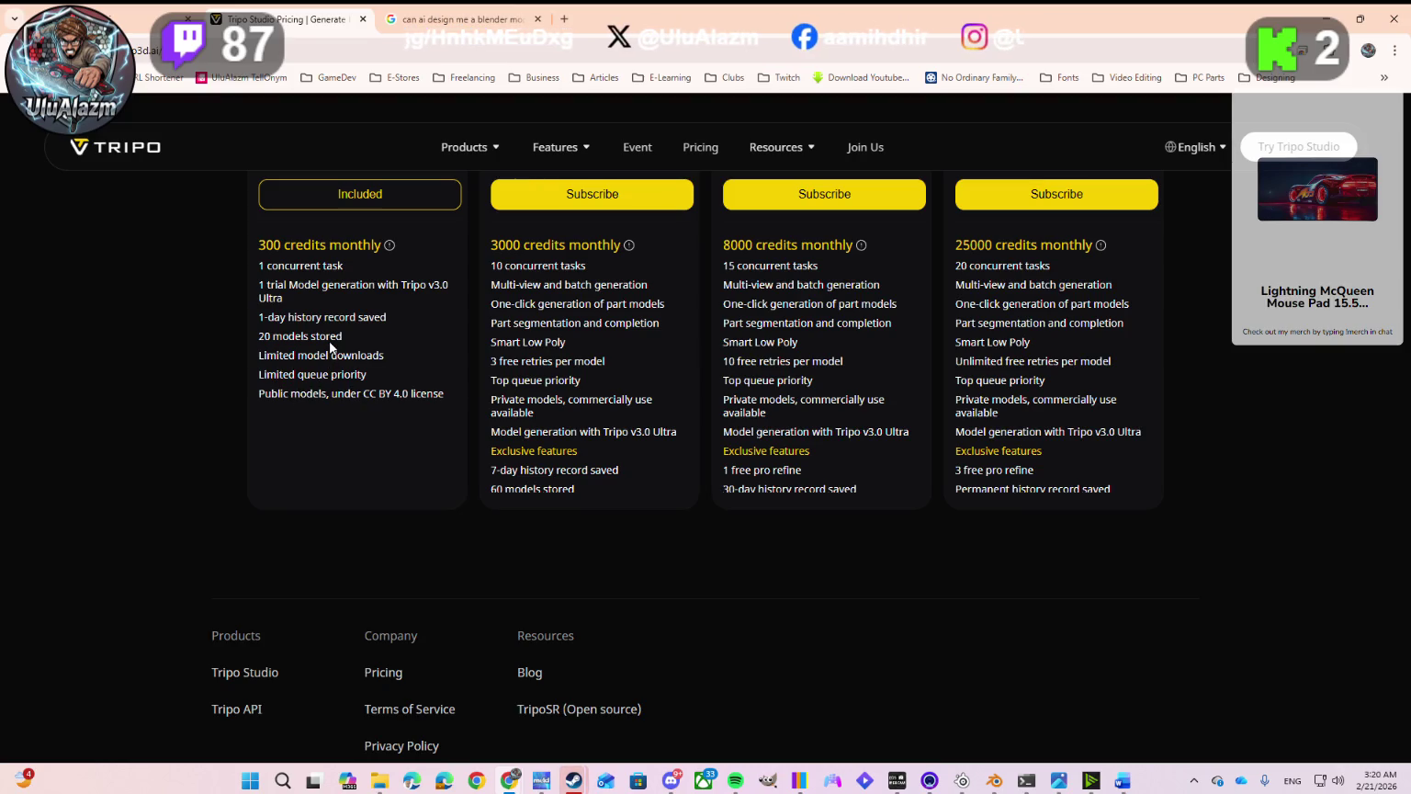
{"action": "scroll", "coordinate": [412, 381], "scroll_direction": "up", "scroll_amount": 2}
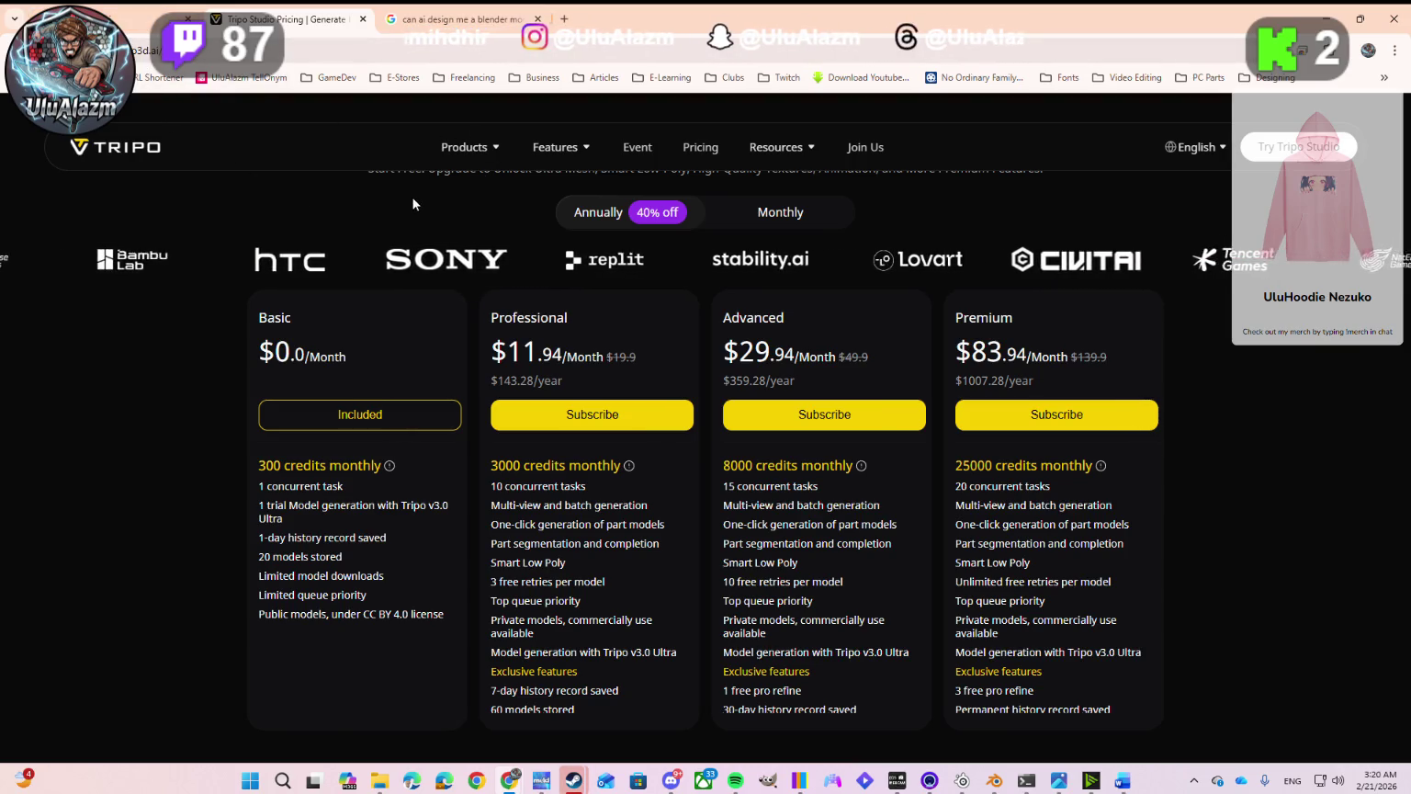
{"action": "key", "text": "alt+Left"}
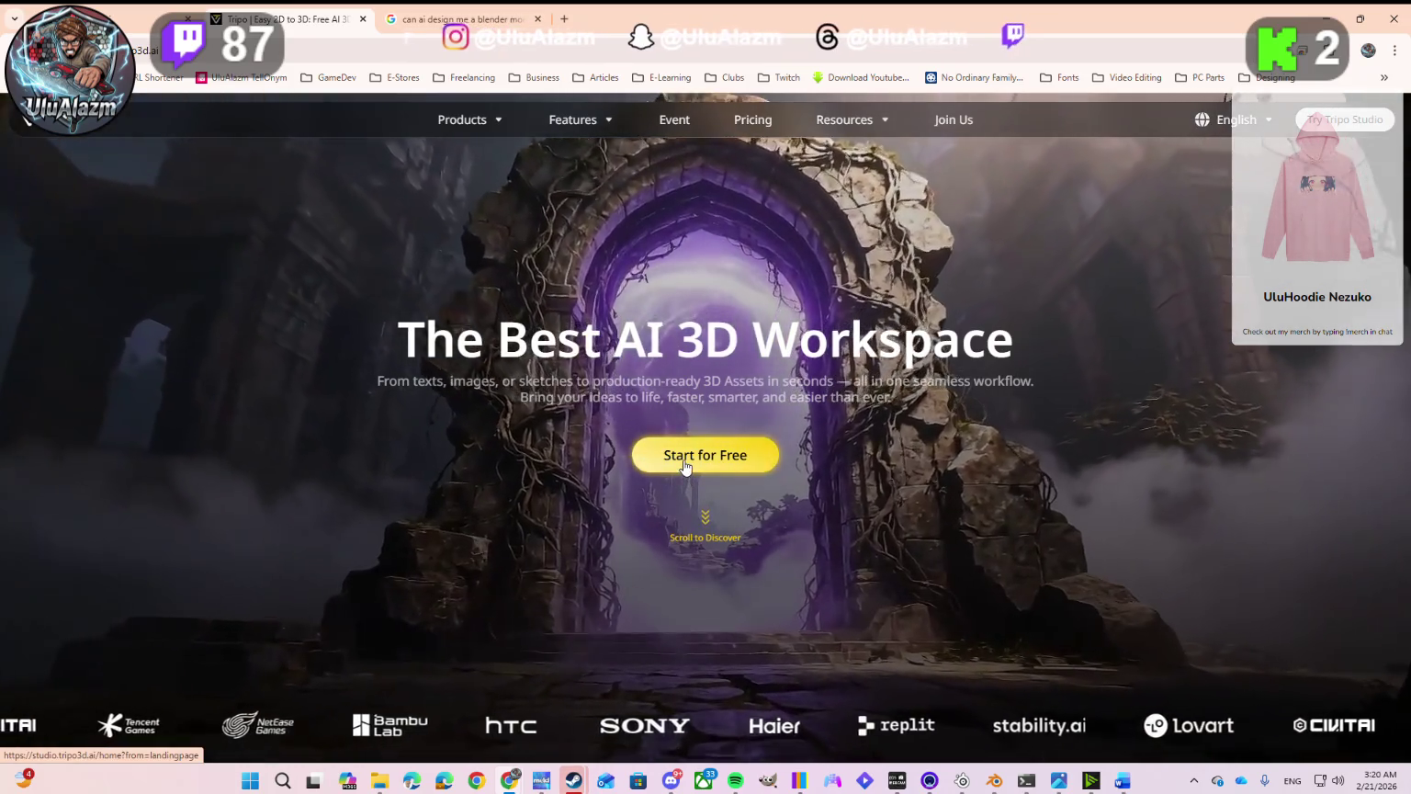
{"action": "left_click", "coordinate": [683, 465]}
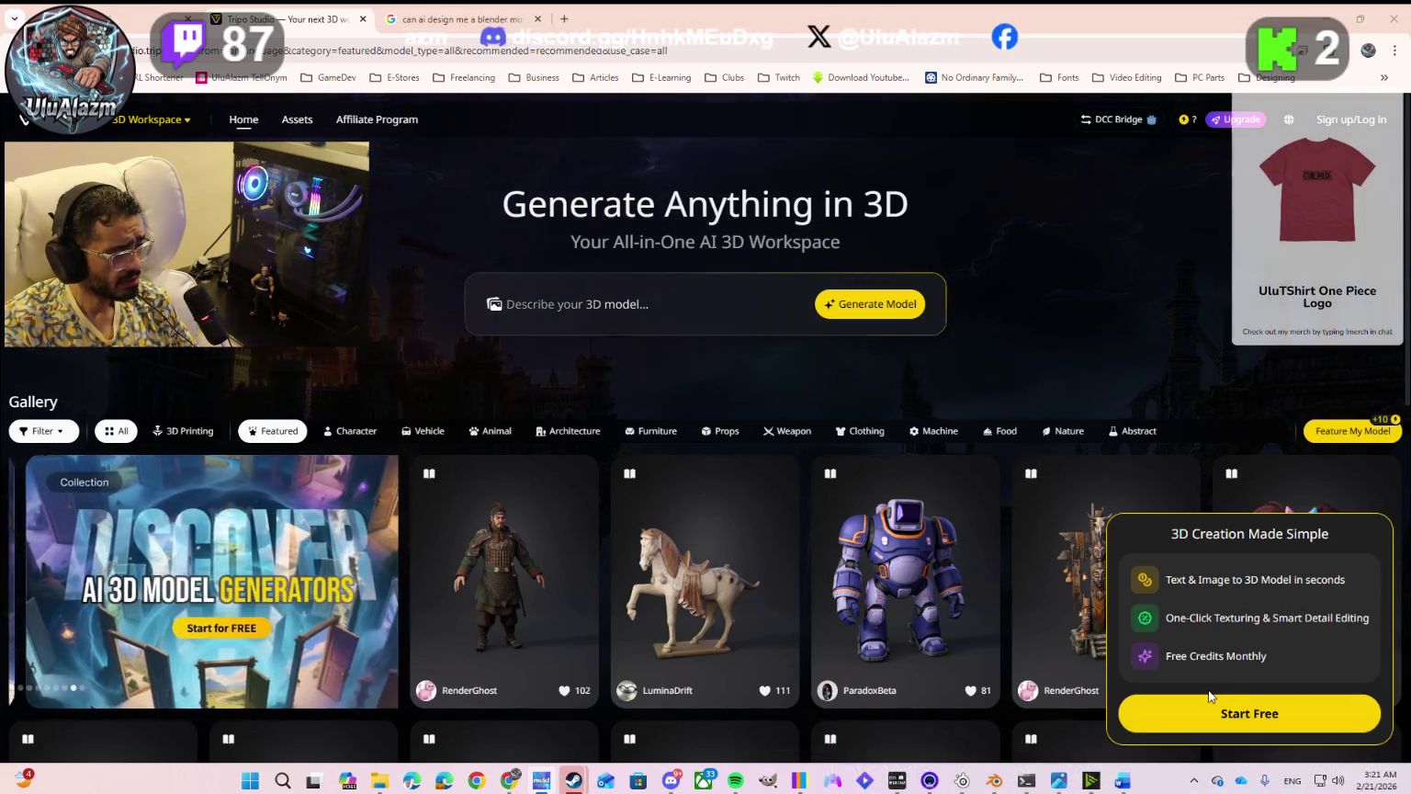
Step: Sign in to Tripo with Google, choosing the account and approving the tripo3d.ai consent
{"action": "left_click", "coordinate": [1211, 715]}
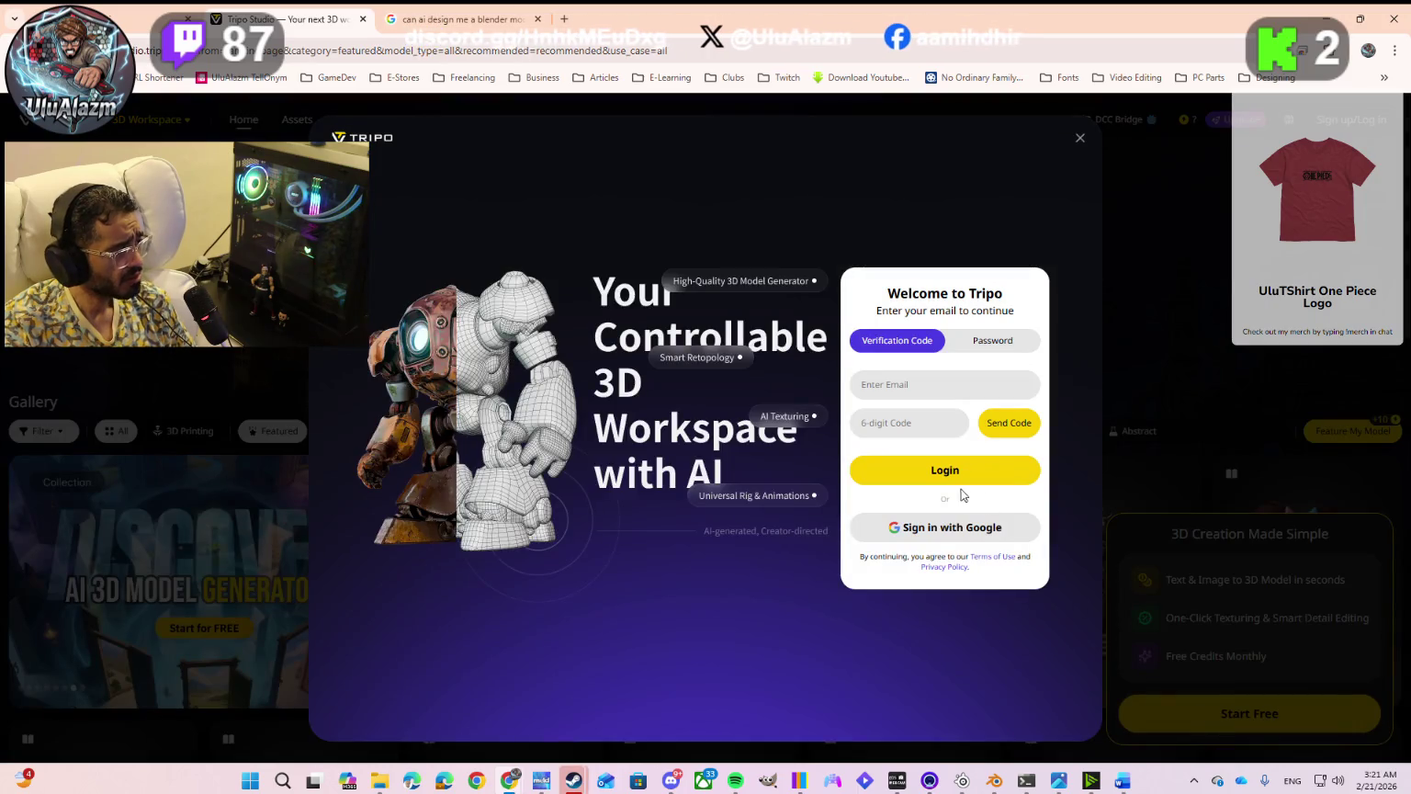
{"action": "left_click", "coordinate": [931, 525]}
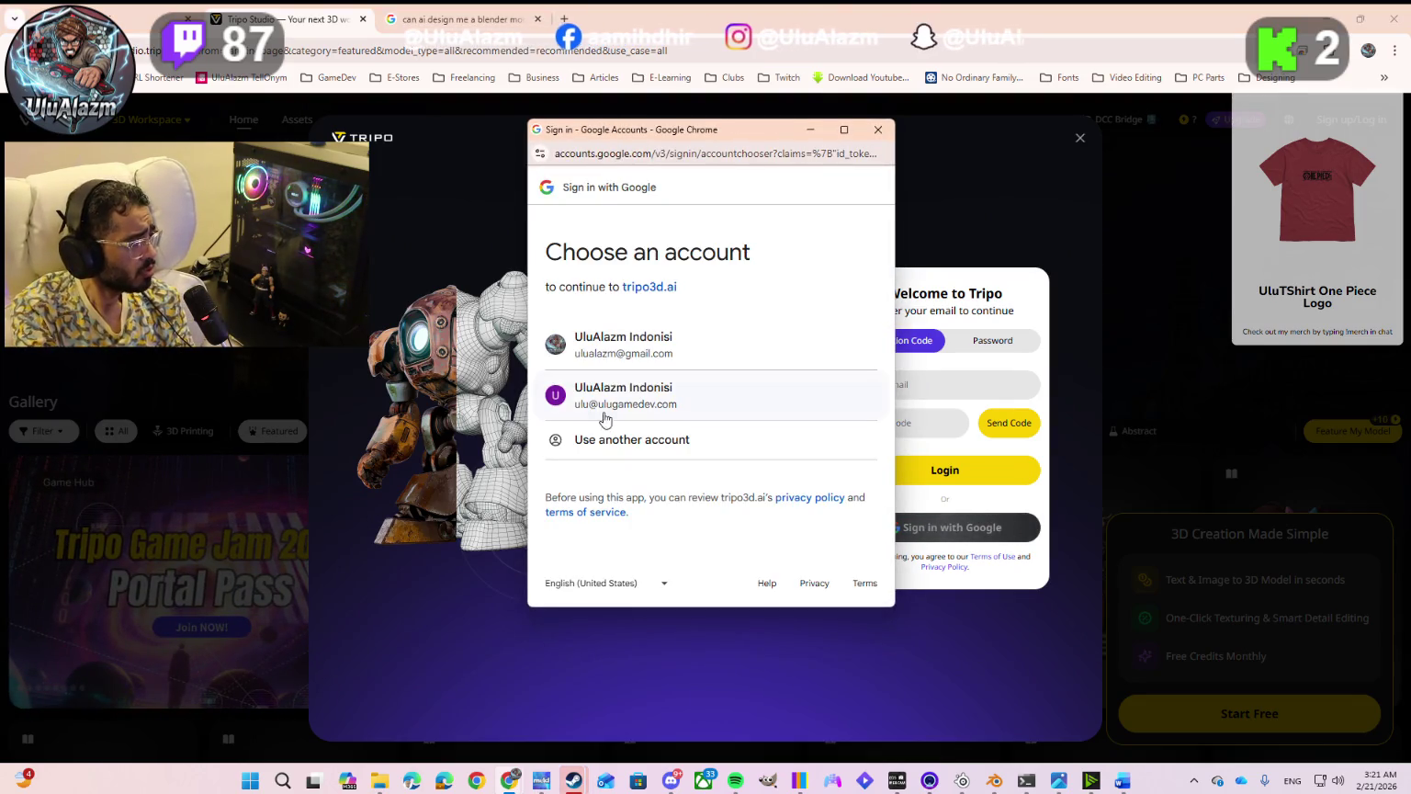
{"action": "left_click", "coordinate": [605, 354]}
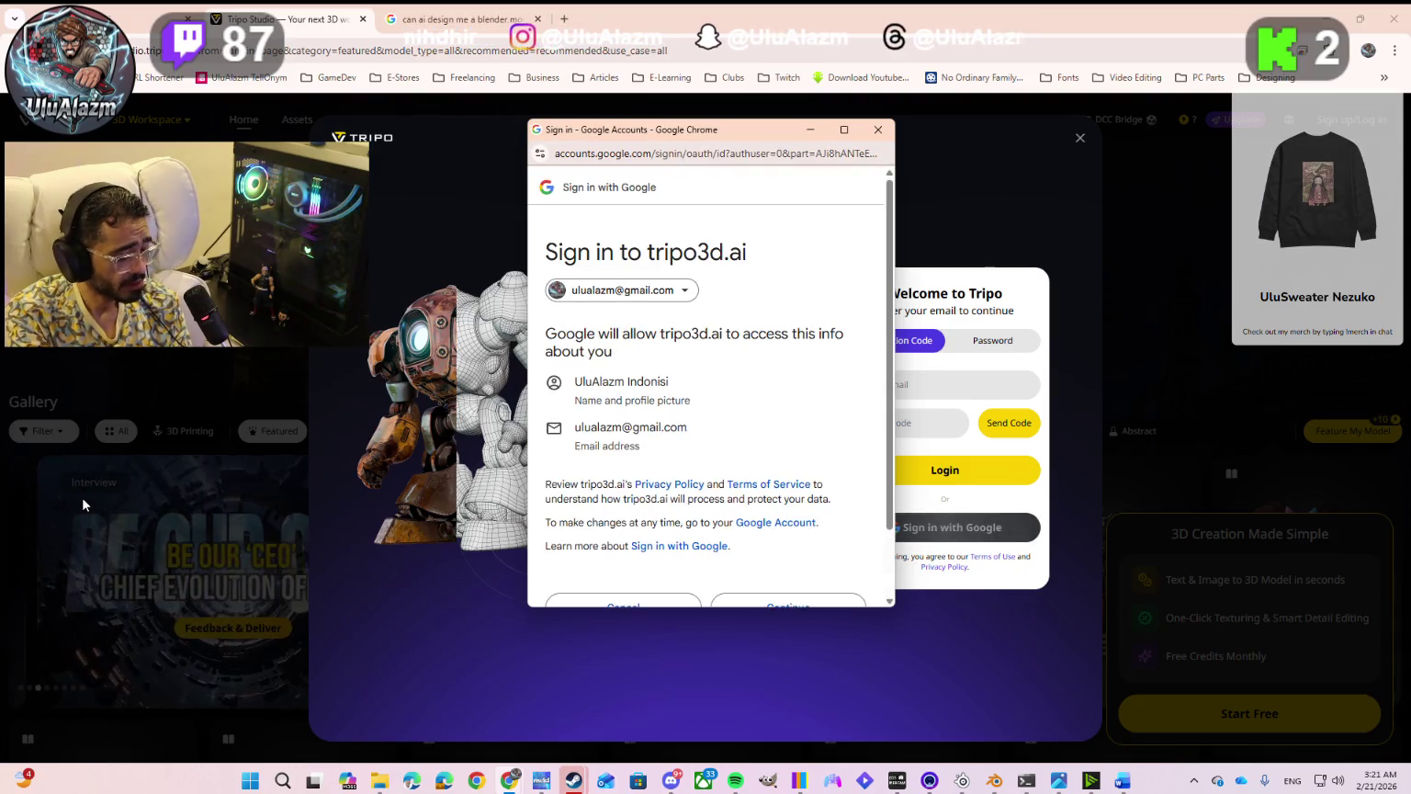
{"action": "scroll", "coordinate": [712, 536], "scroll_direction": "down", "scroll_amount": 3}
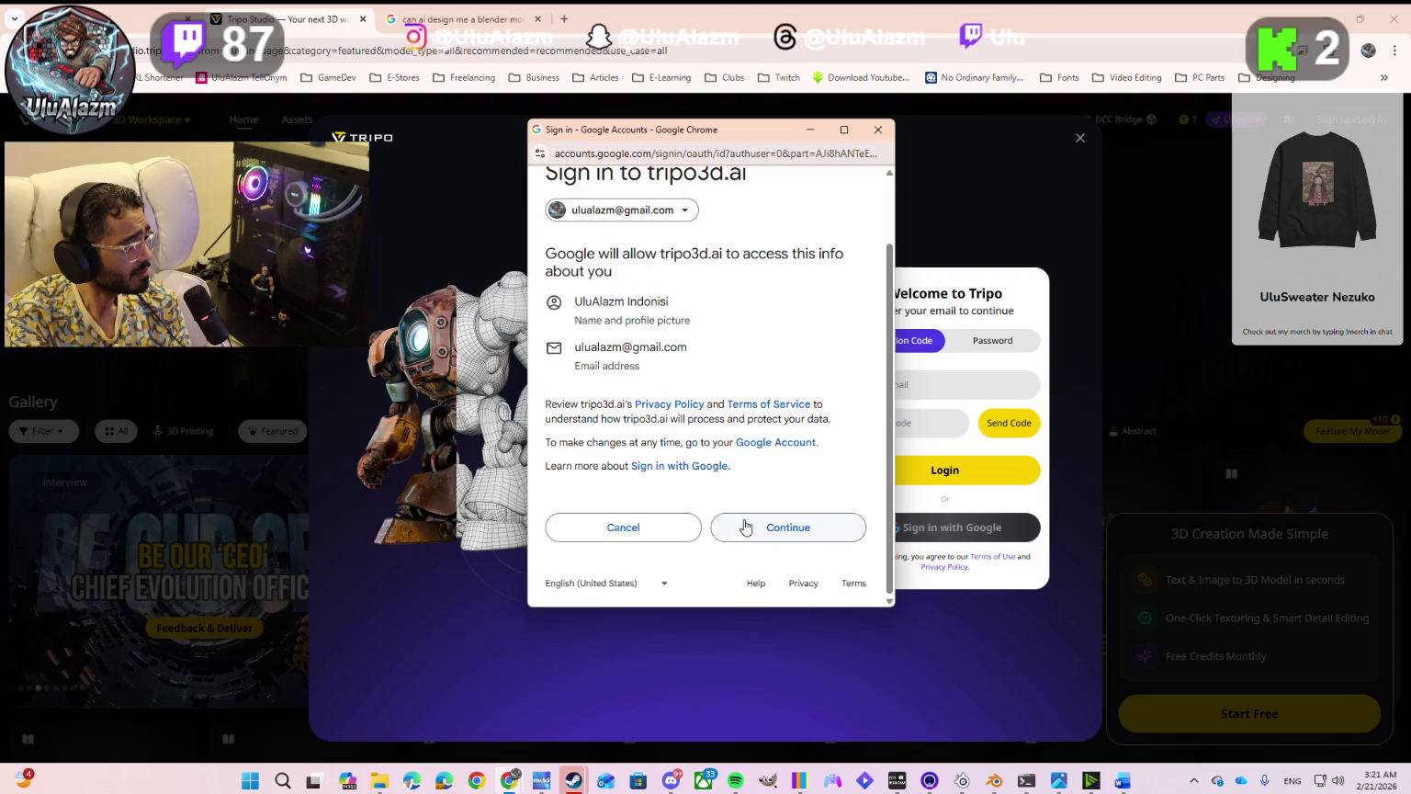
{"action": "left_click", "coordinate": [744, 523]}
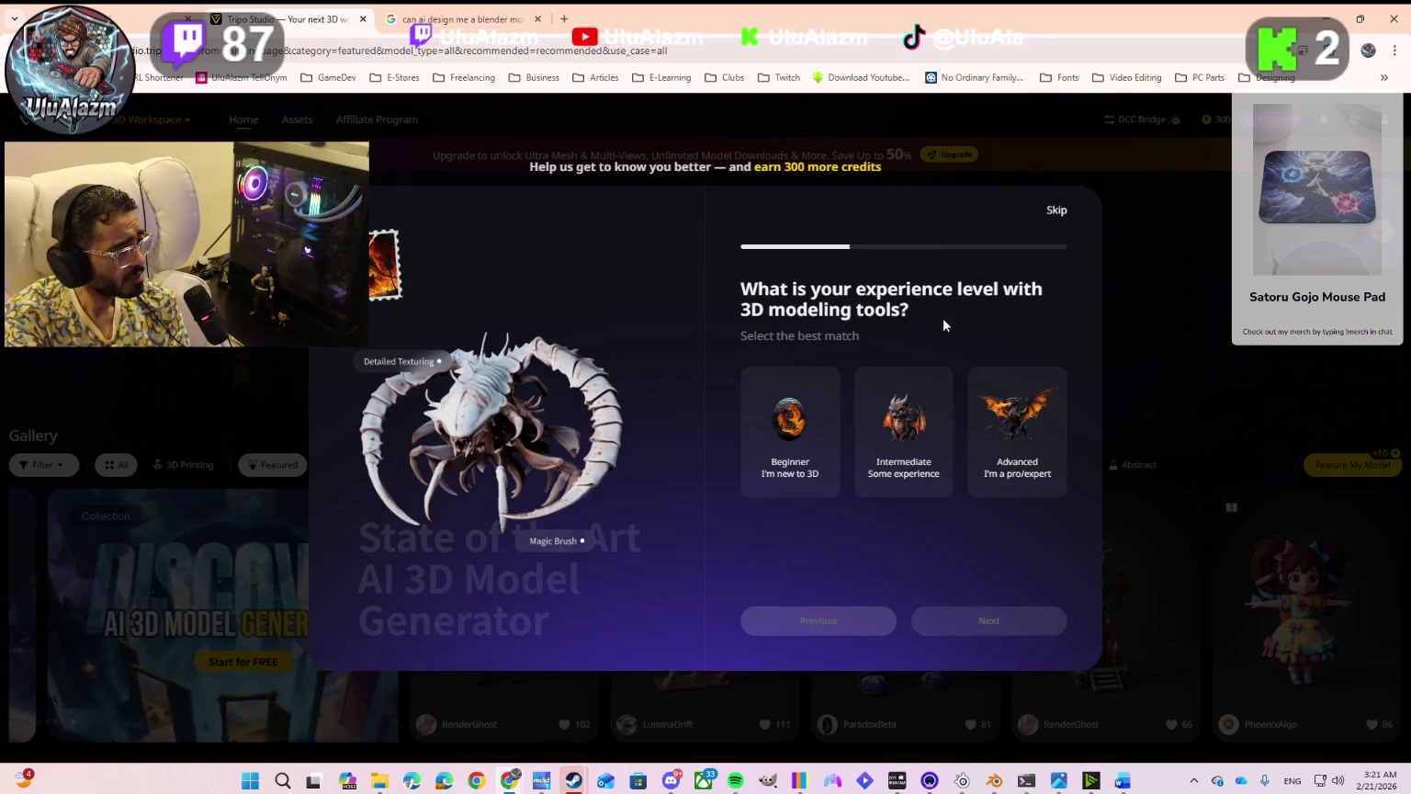
Step: Answer the onboarding survey: Beginner experience, Gaming industry, and Google as the referral source
{"action": "left_click", "coordinate": [779, 418]}
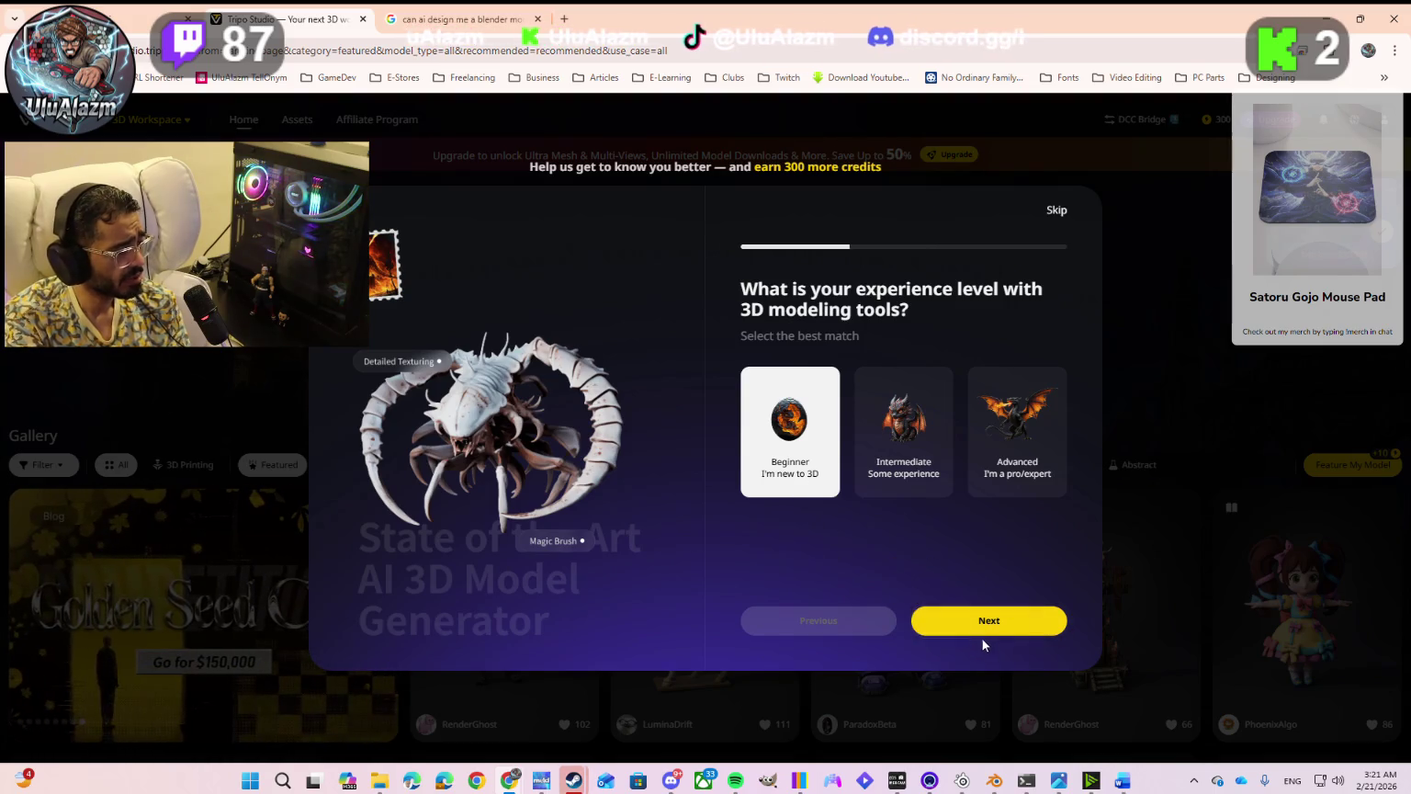
{"action": "left_click", "coordinate": [977, 623]}
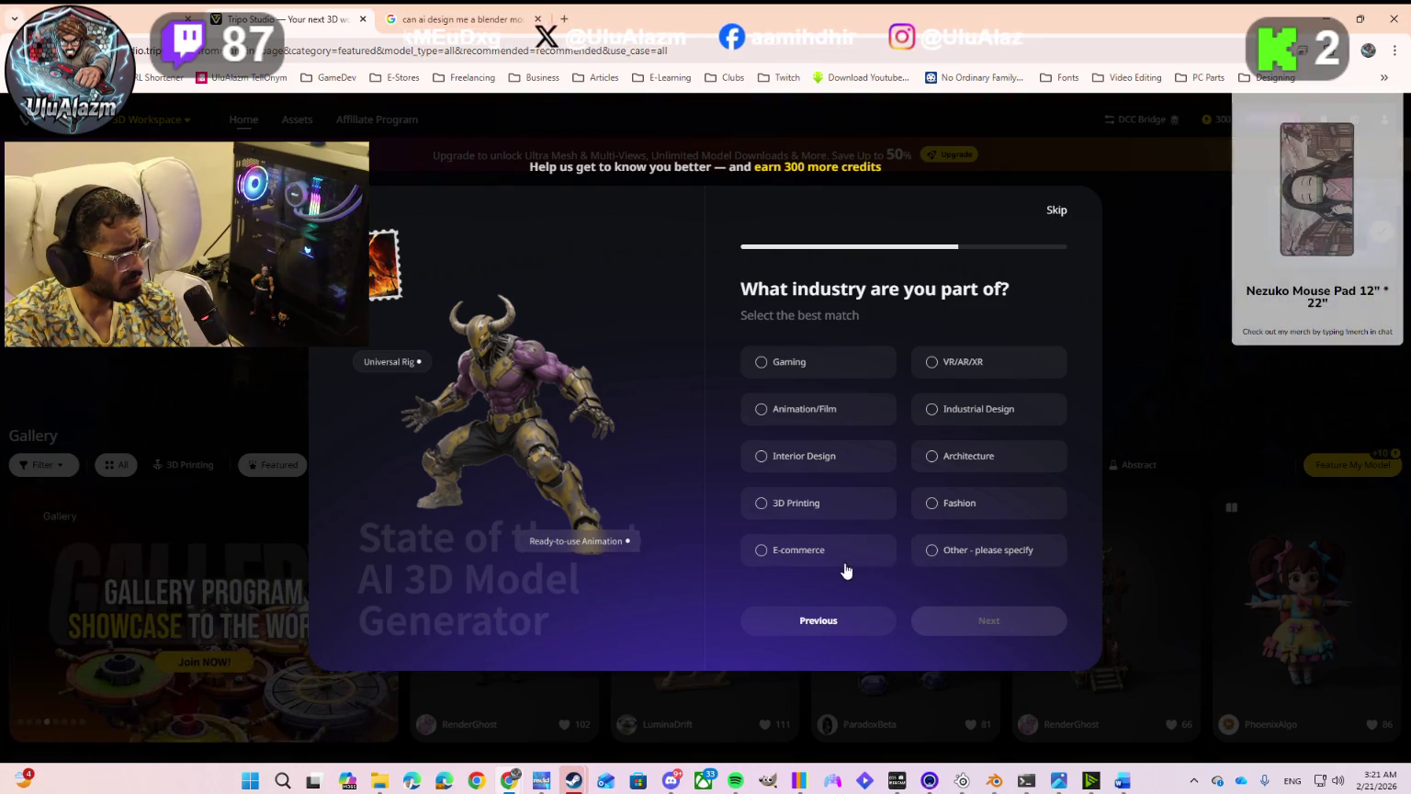
{"action": "left_click", "coordinate": [760, 363]}
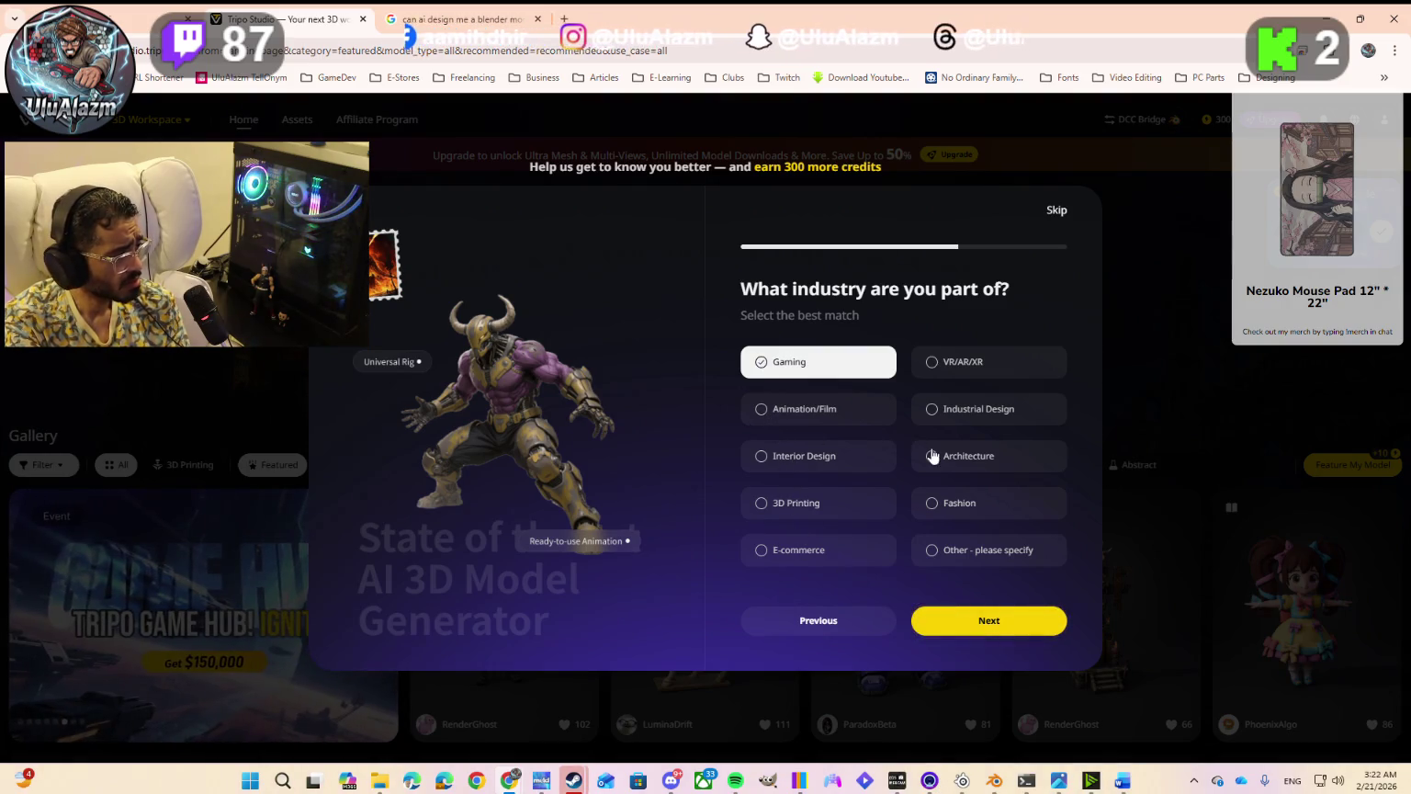
{"action": "left_click", "coordinate": [931, 410]}
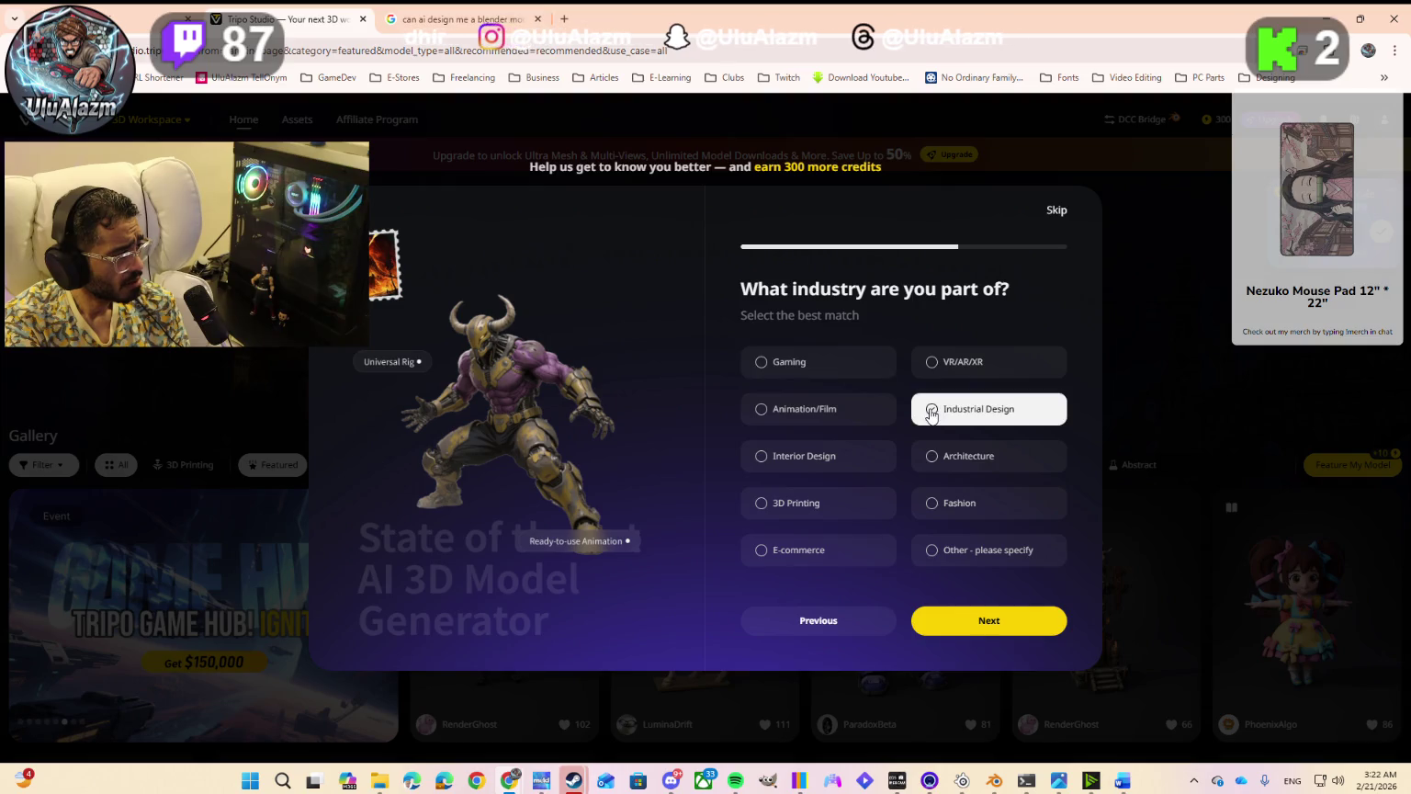
{"action": "left_click", "coordinate": [759, 364]}
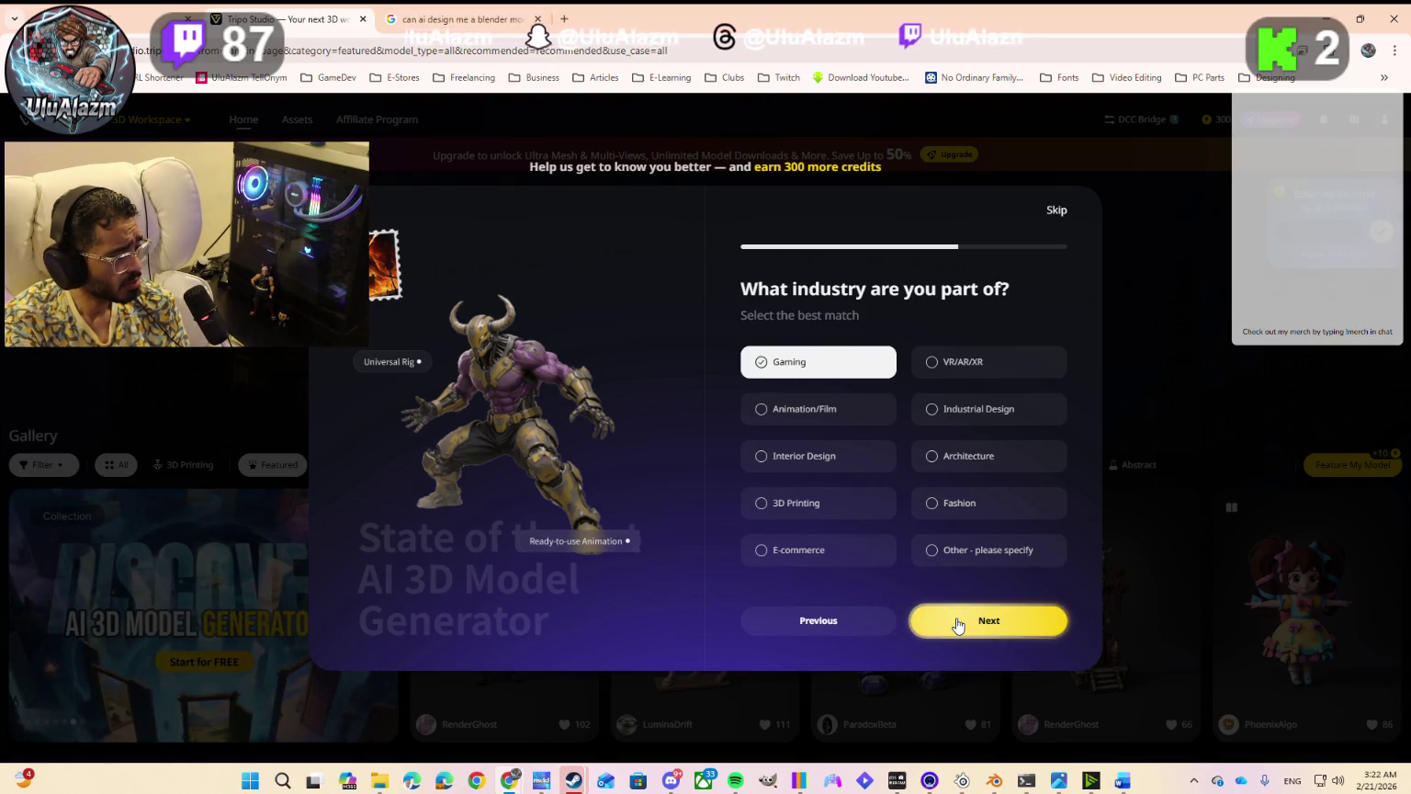
{"action": "left_click", "coordinate": [964, 620]}
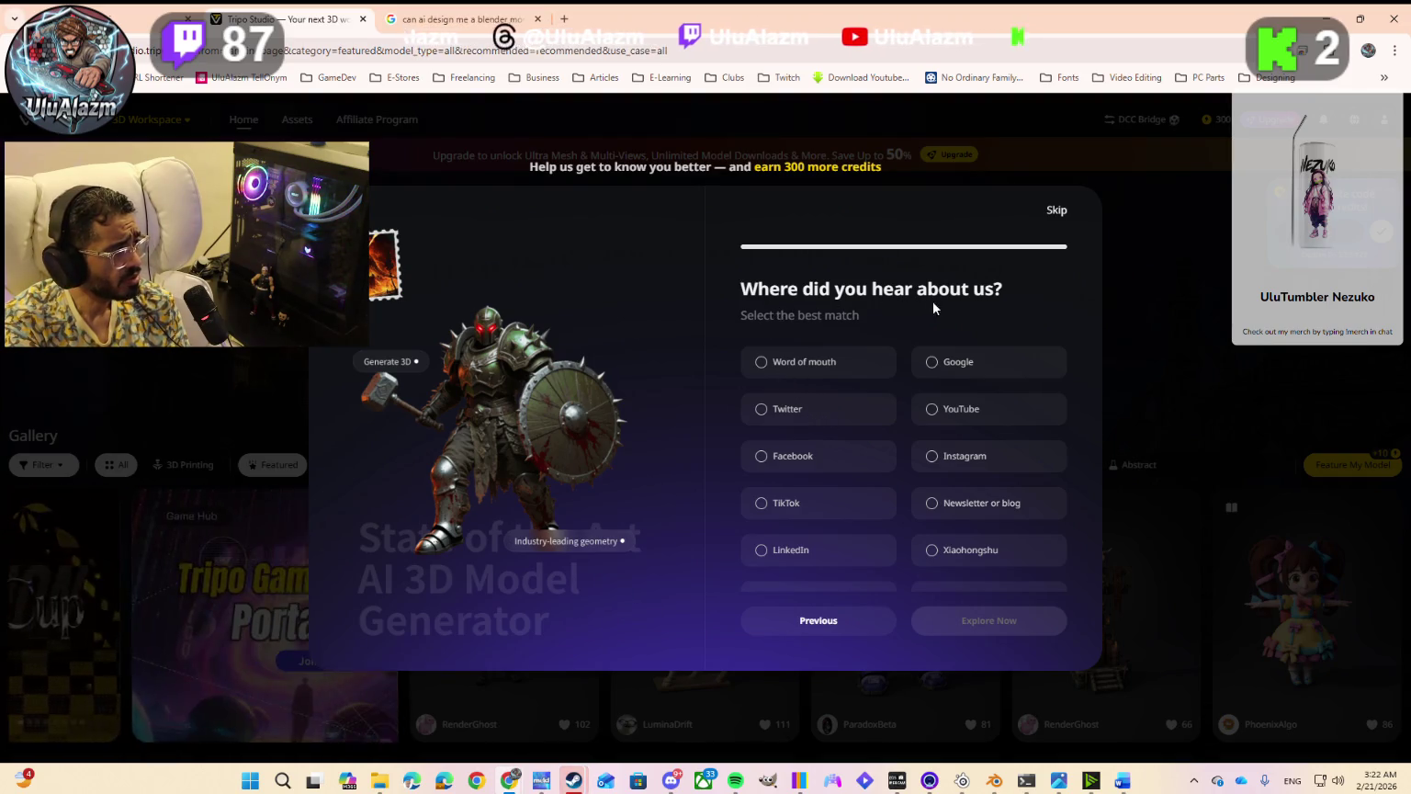
{"action": "left_click", "coordinate": [931, 363]}
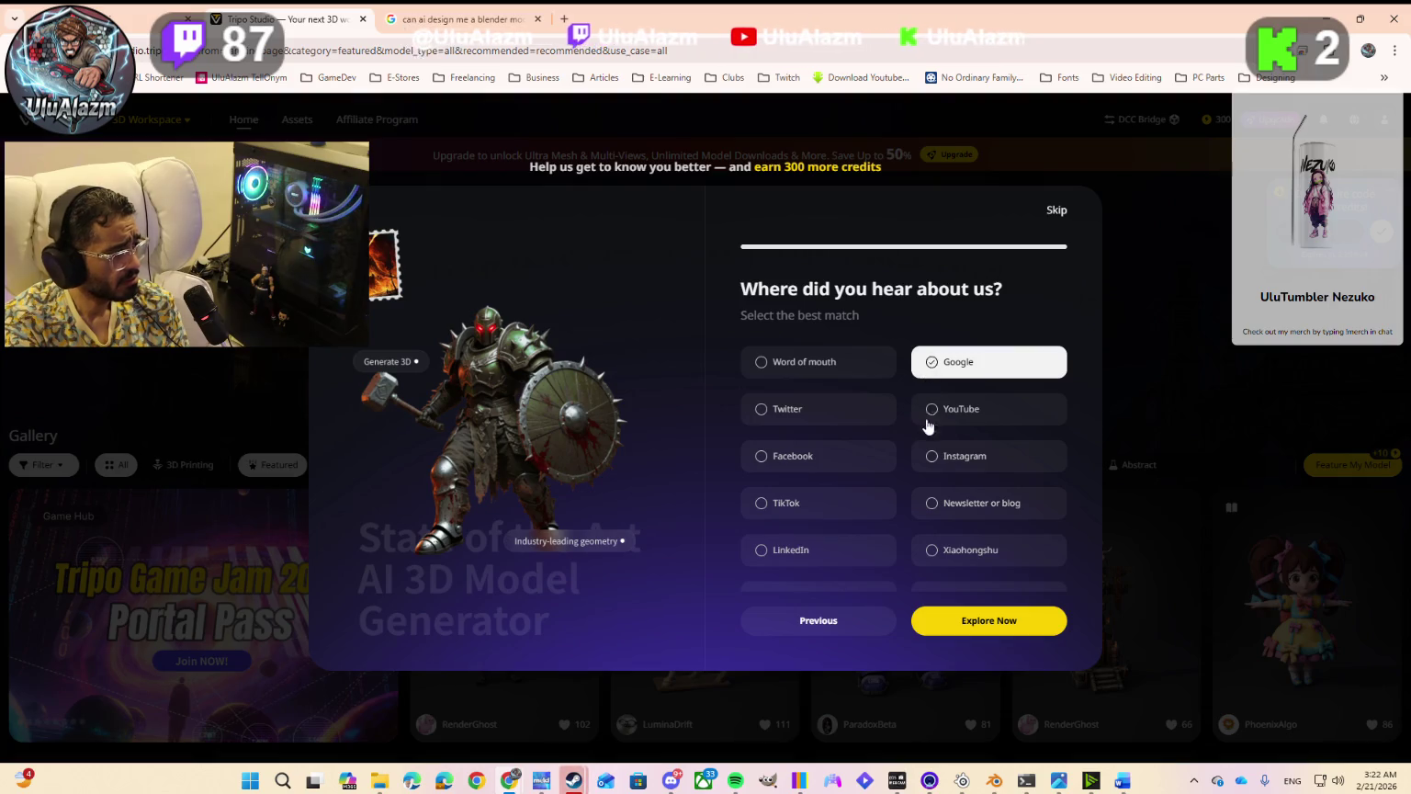
{"action": "scroll", "coordinate": [944, 496], "scroll_direction": "down", "scroll_amount": 1}
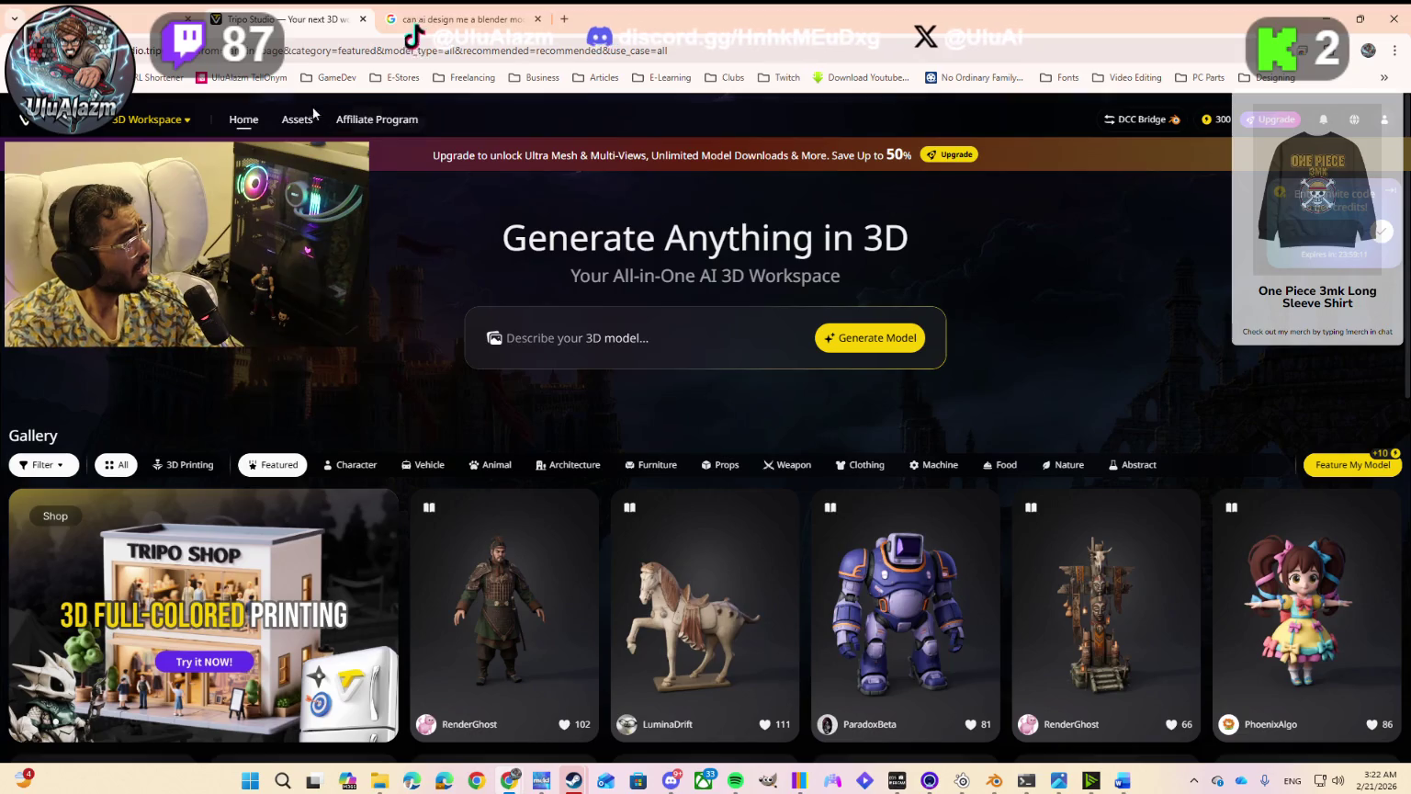
Step: Select the full Abigail prompt in Gemini's Blender Character Design Workflow chat, then return to Tripo
{"action": "left_click", "coordinate": [138, 30]}
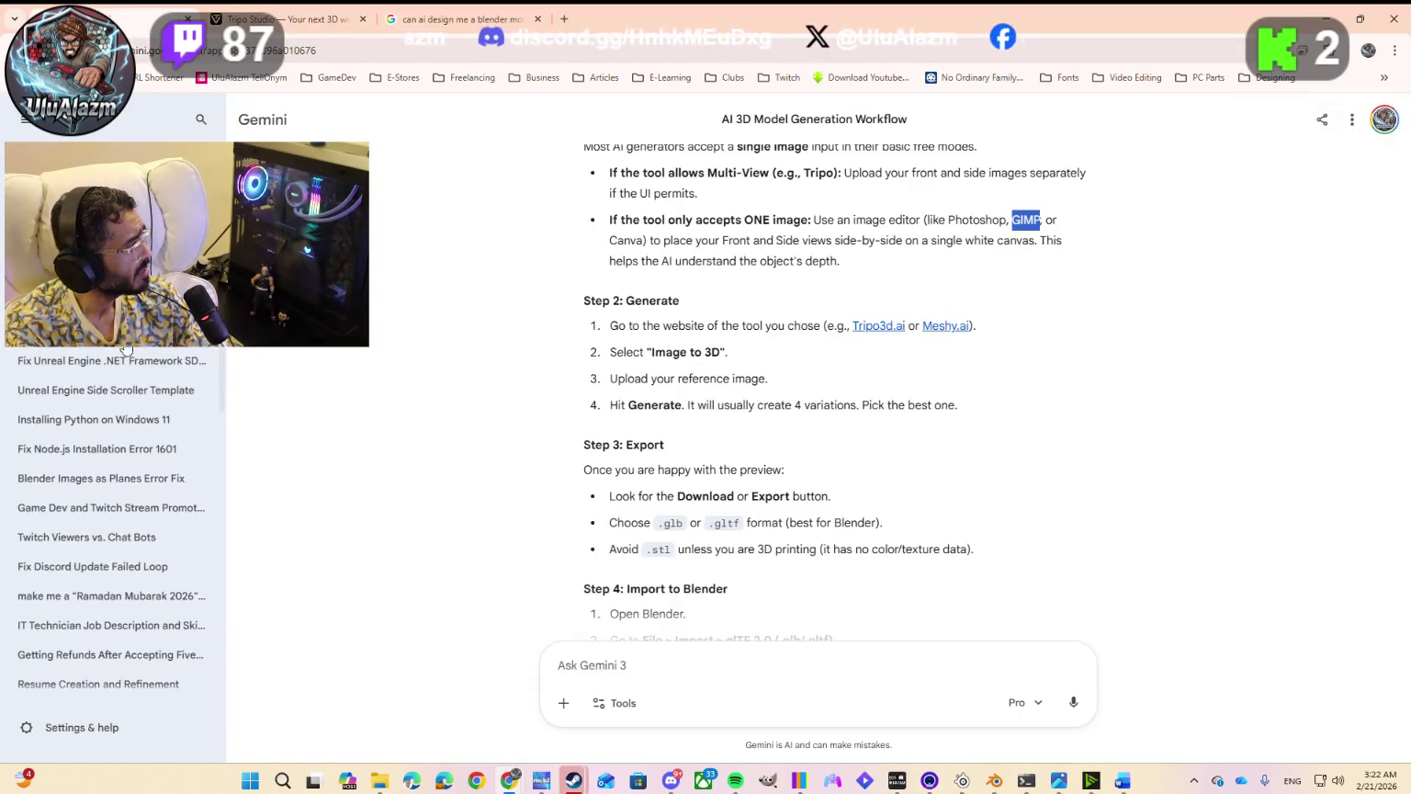
{"action": "left_click", "coordinate": [93, 346]}
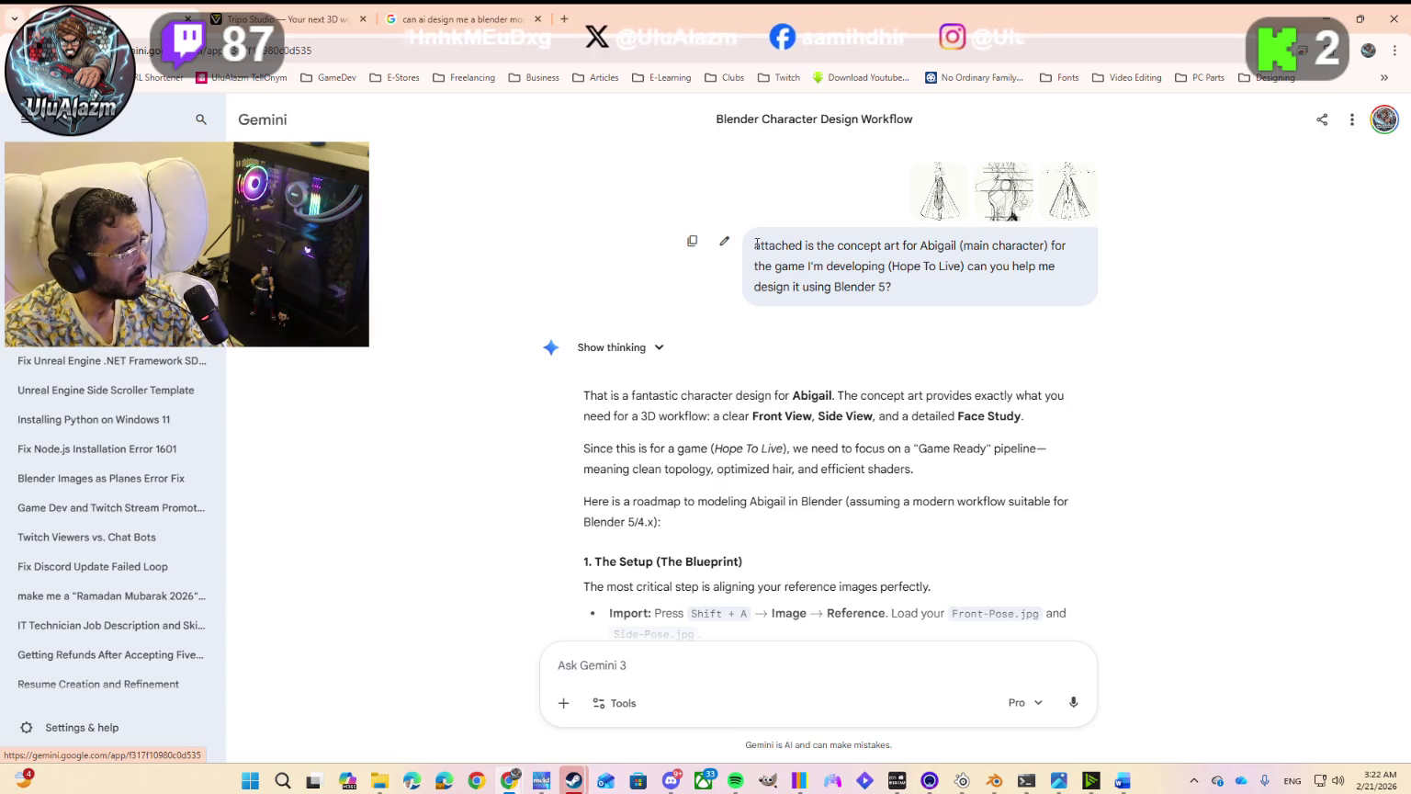
{"action": "left_click_drag", "start_coordinate": [799, 264], "coordinate": [878, 288]}
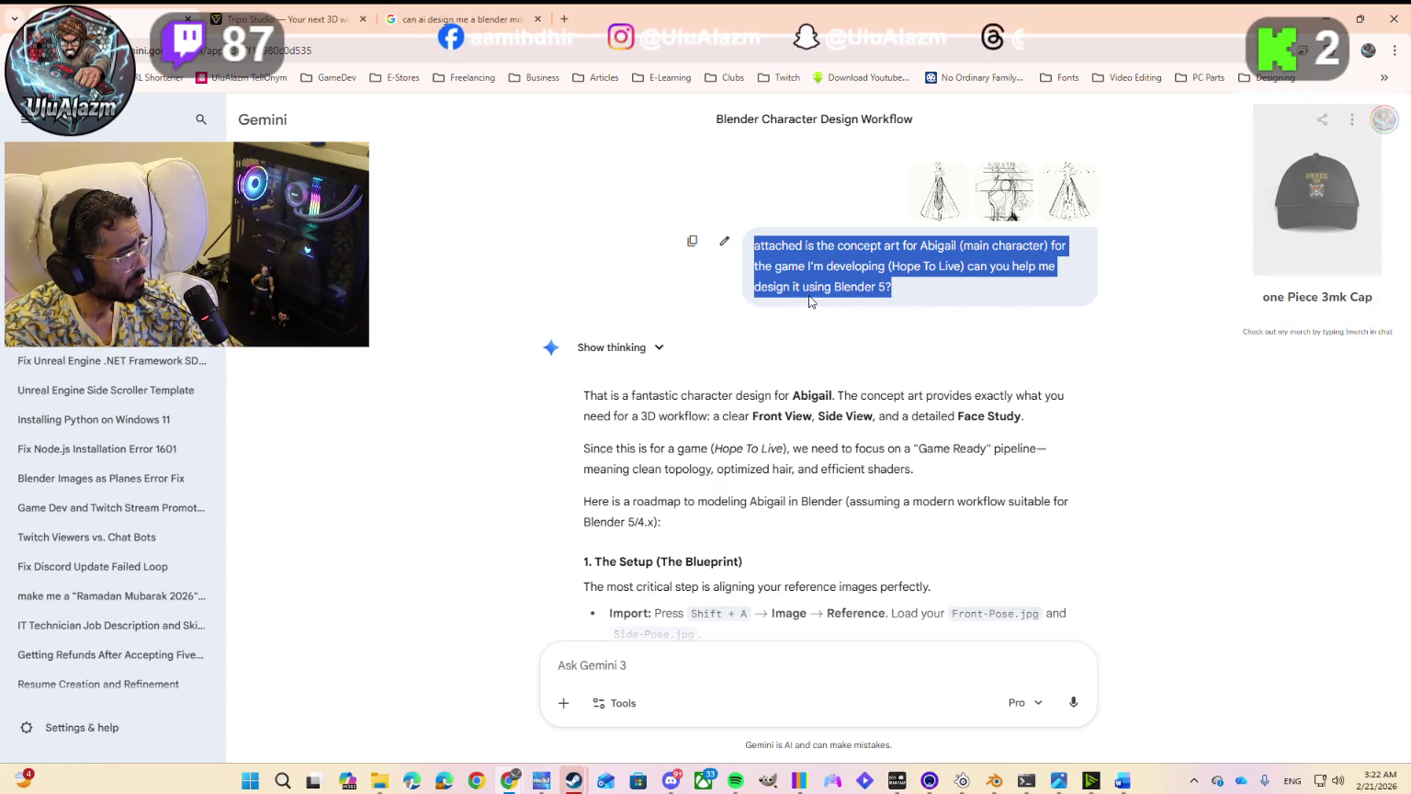
{"action": "left_click", "coordinate": [887, 286]}
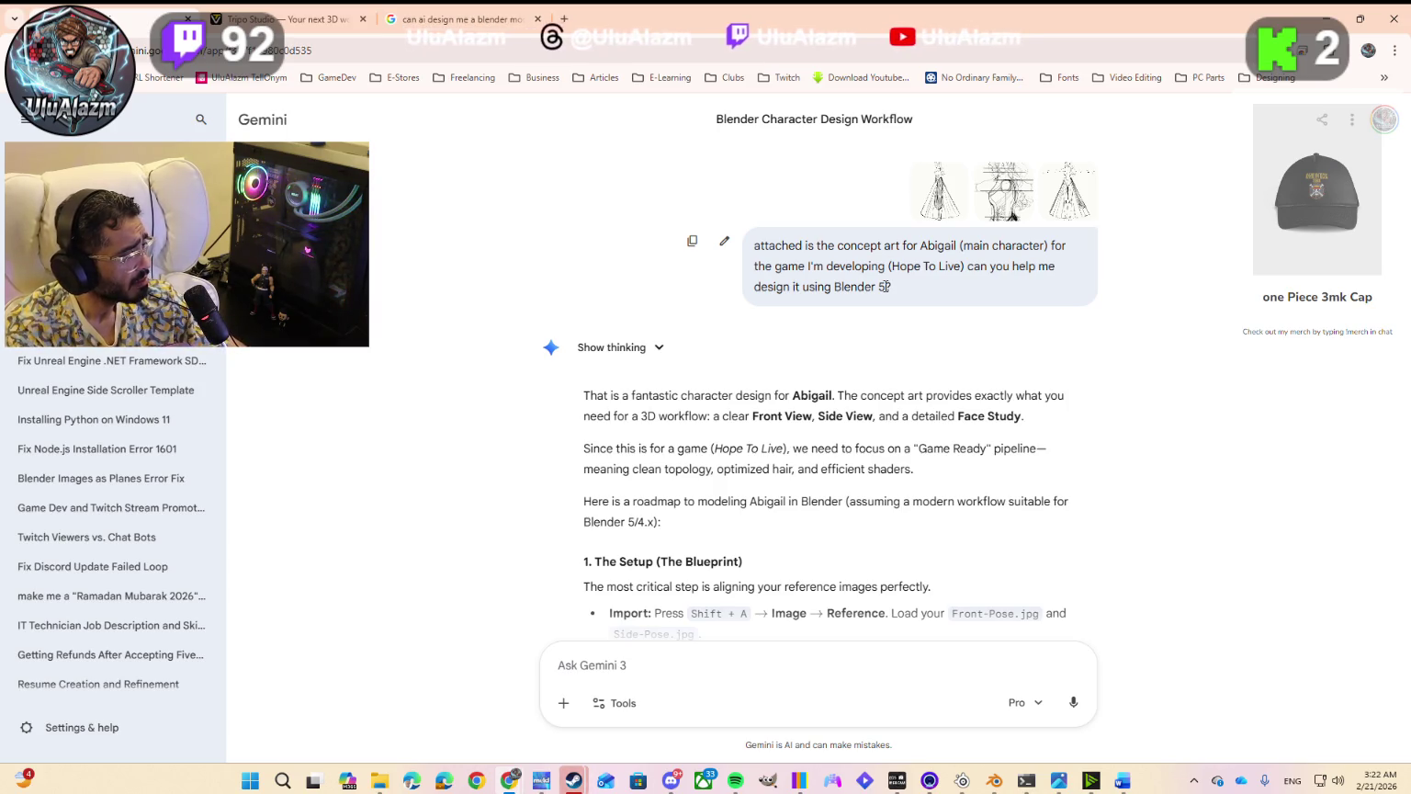
{"action": "triple_click", "coordinate": [817, 252]}
{"action": "key", "text": "ctrl+c"}
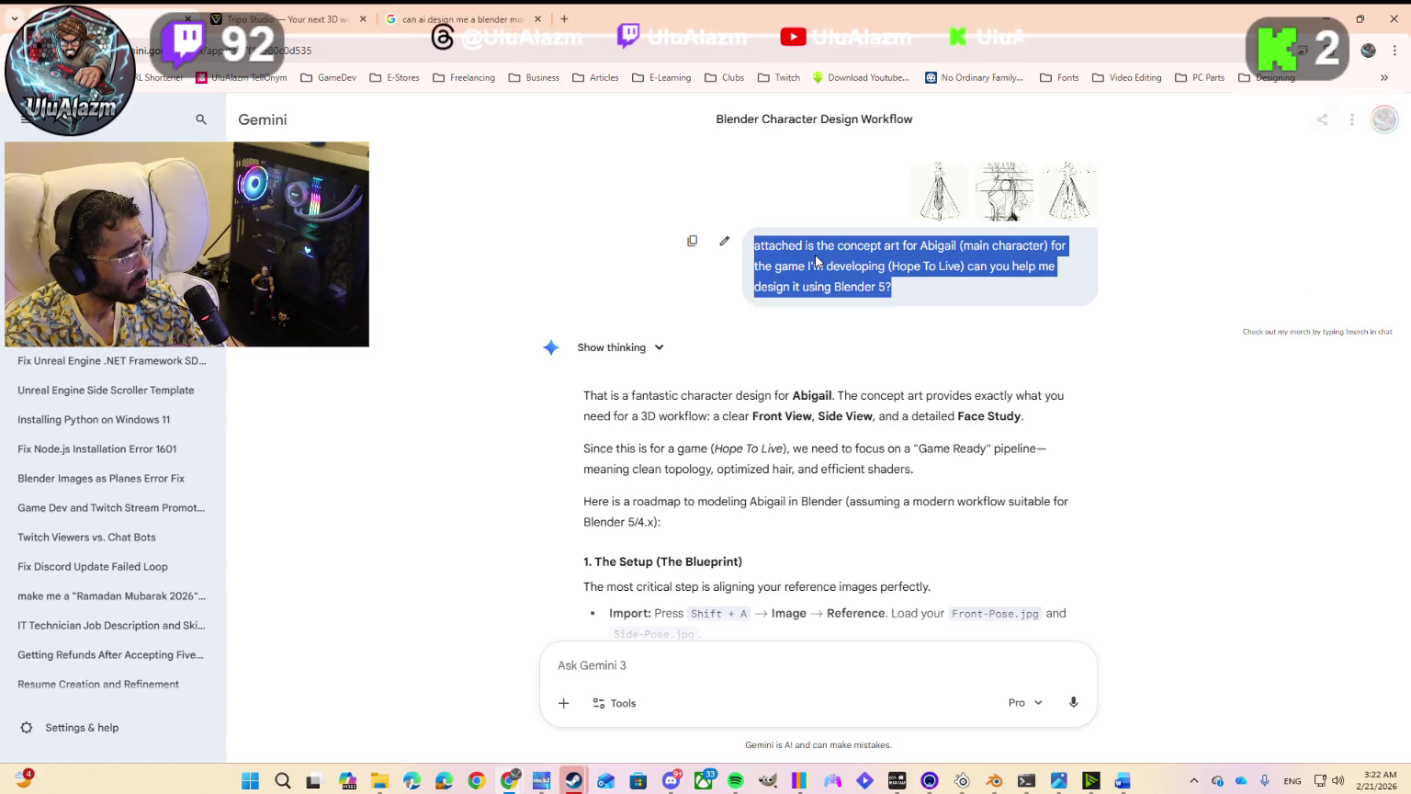
{"action": "left_click", "coordinate": [285, 18]}
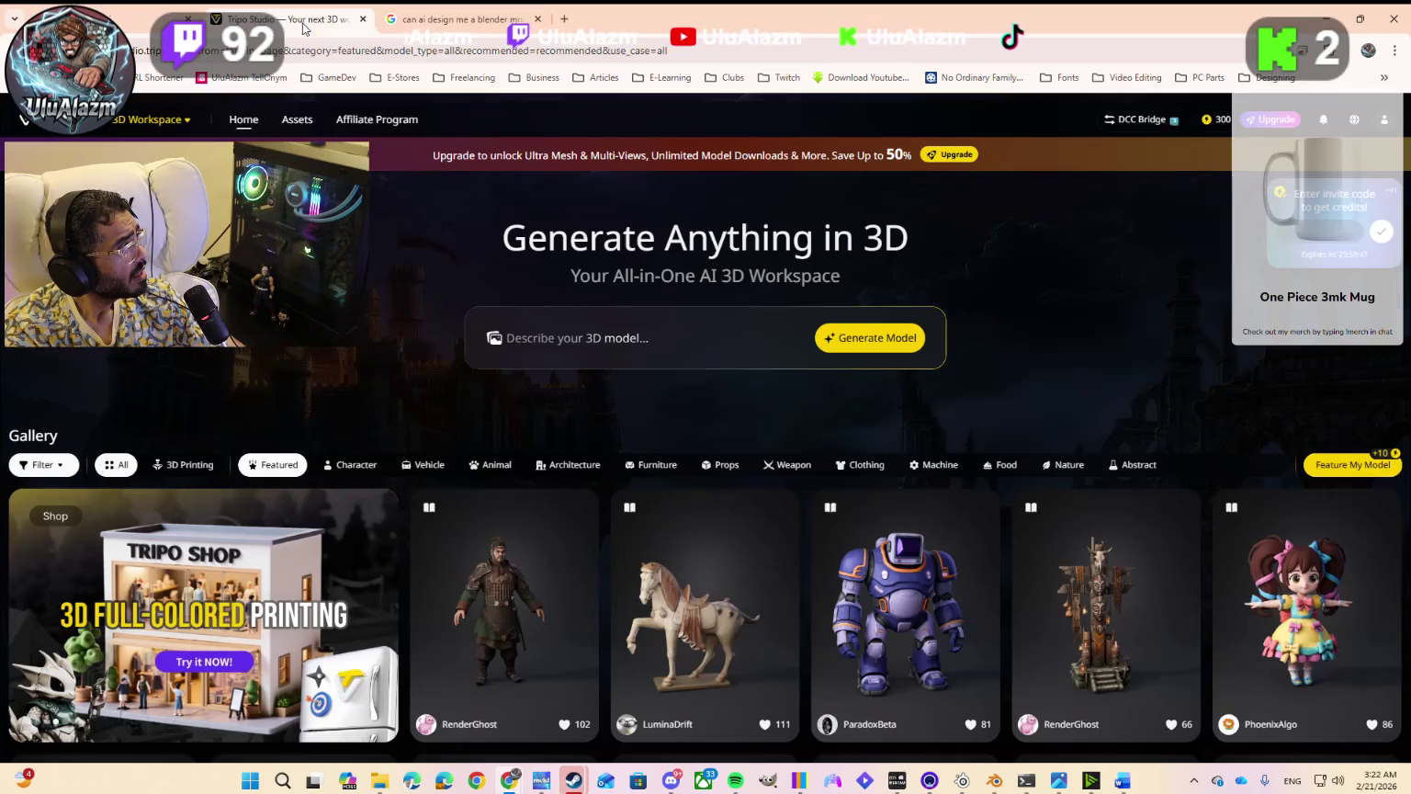
Step: Paste the Abigail prompt, trim its ending to 'a .blend file?', and show the image upload options
{"action": "left_click", "coordinate": [630, 337]}
{"action": "key", "text": "ctrl+v"}
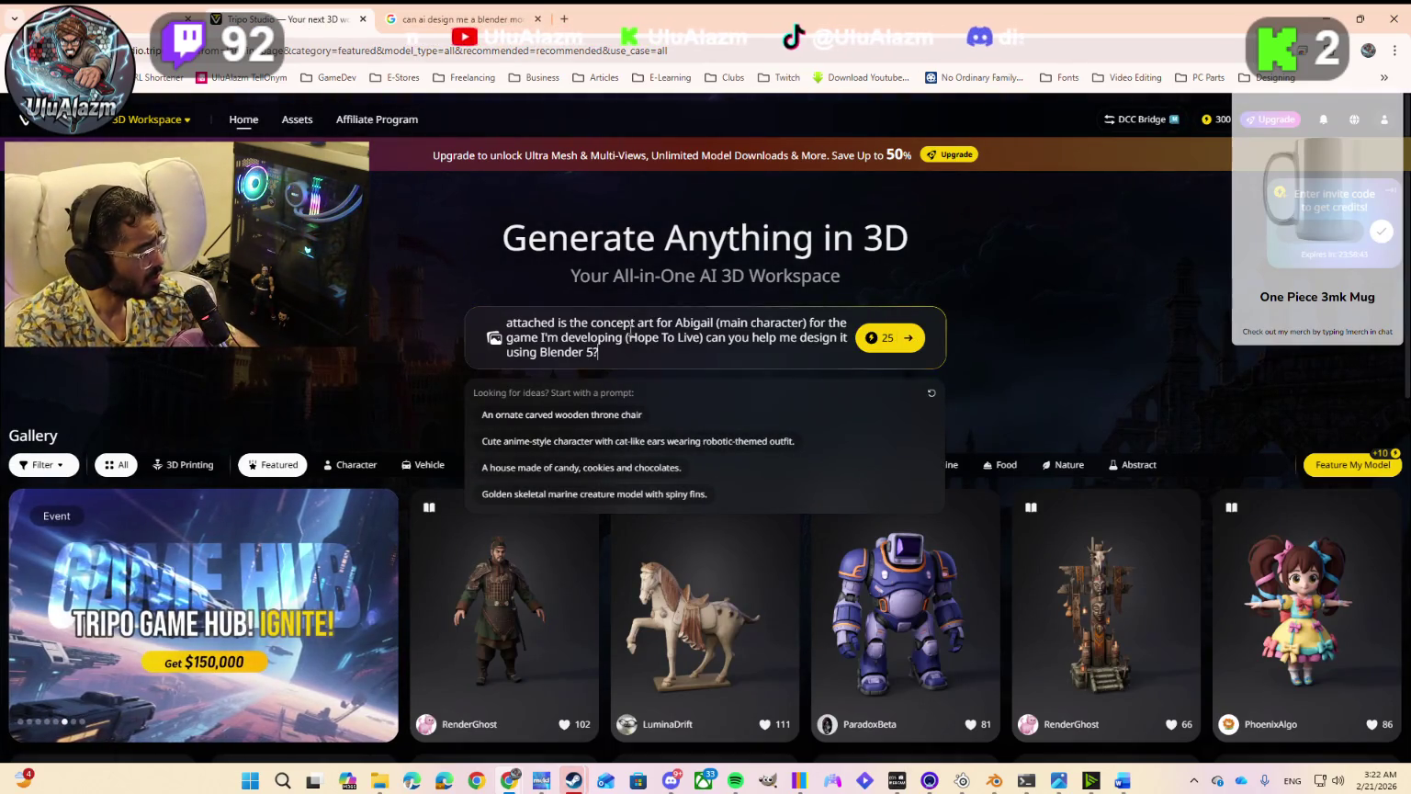
{"action": "key", "text": "ctrl+shift+Left"}
{"action": "key", "text": "ctrl+shift+Left"}
{"action": "key", "text": "ctrl+shift+Left"}
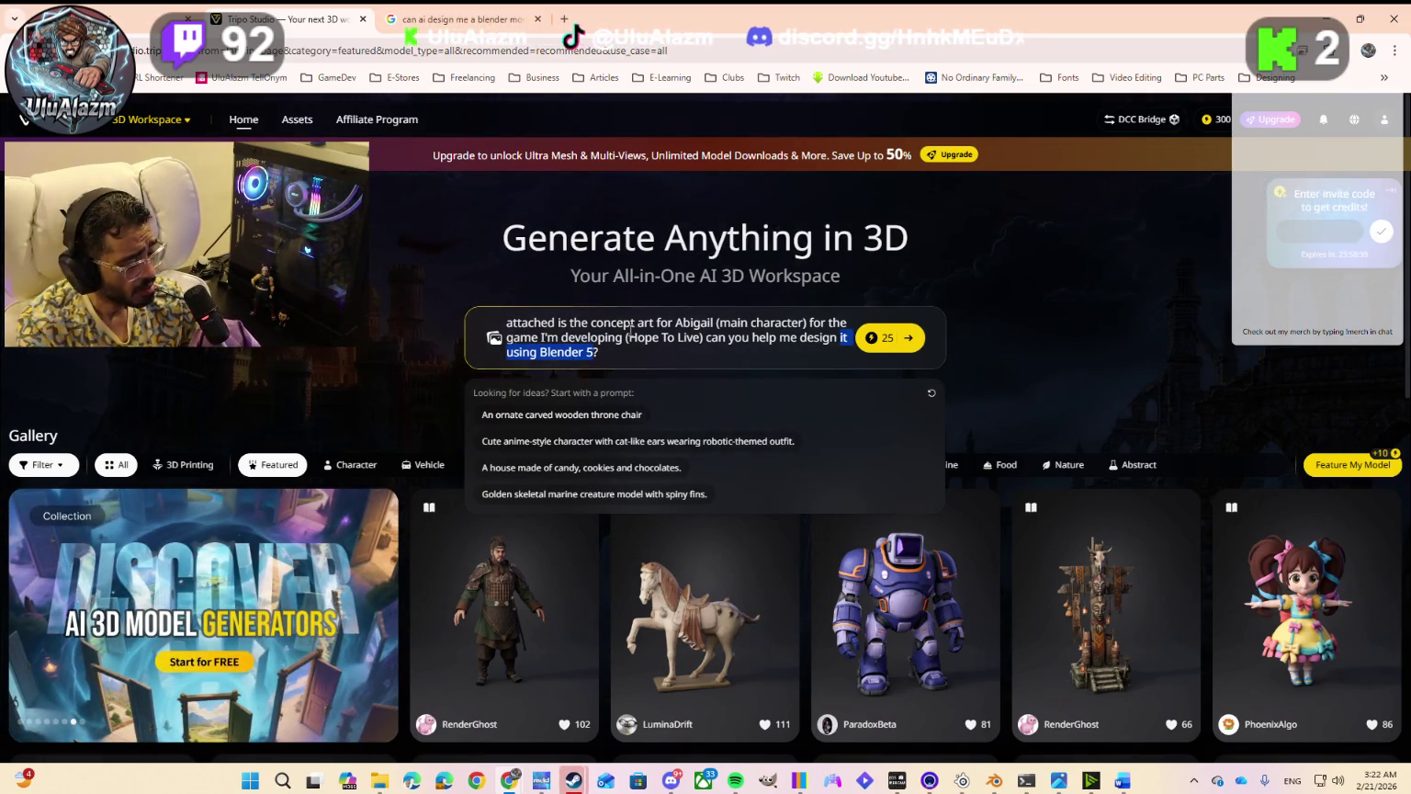
{"action": "type", "text": "a"}
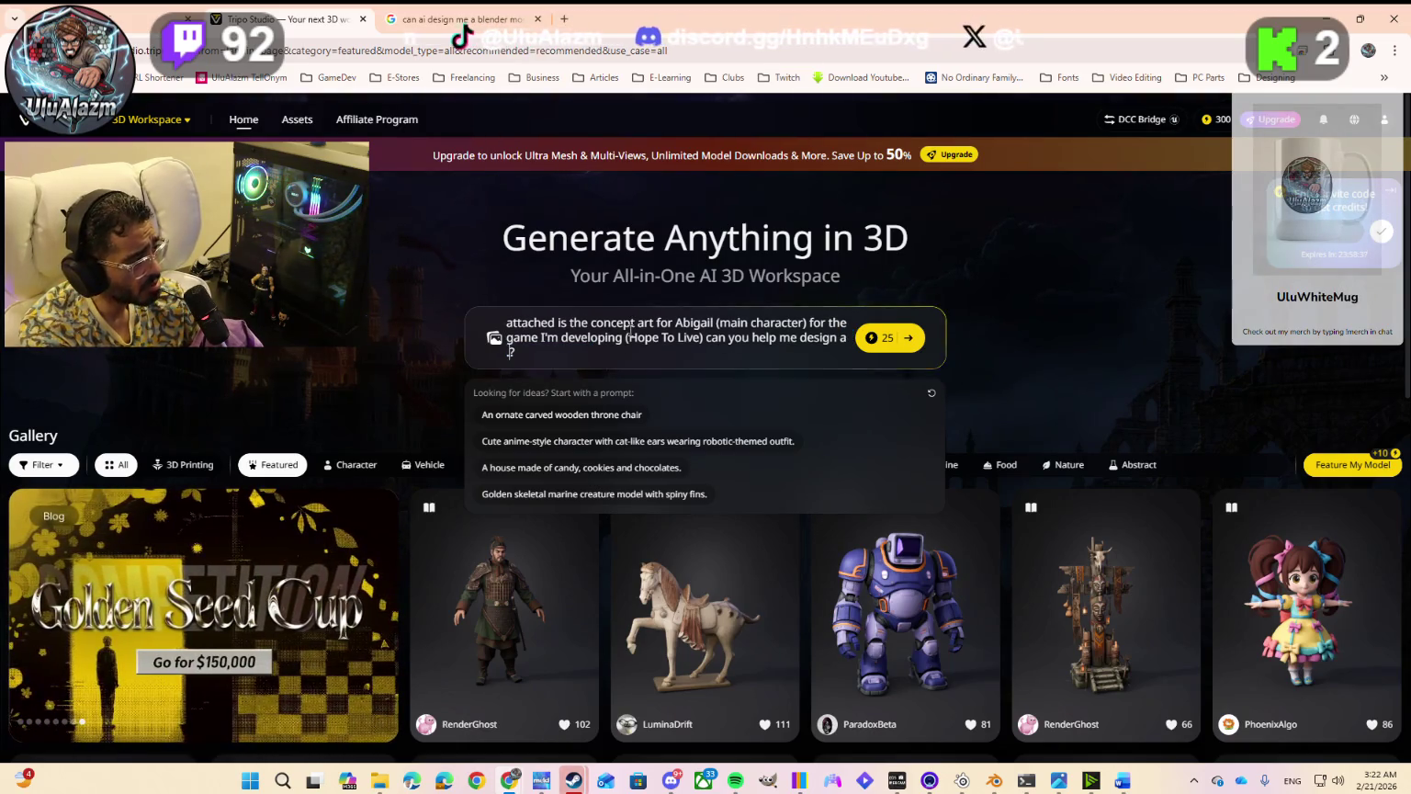
{"action": "type", "text": " .blend"}
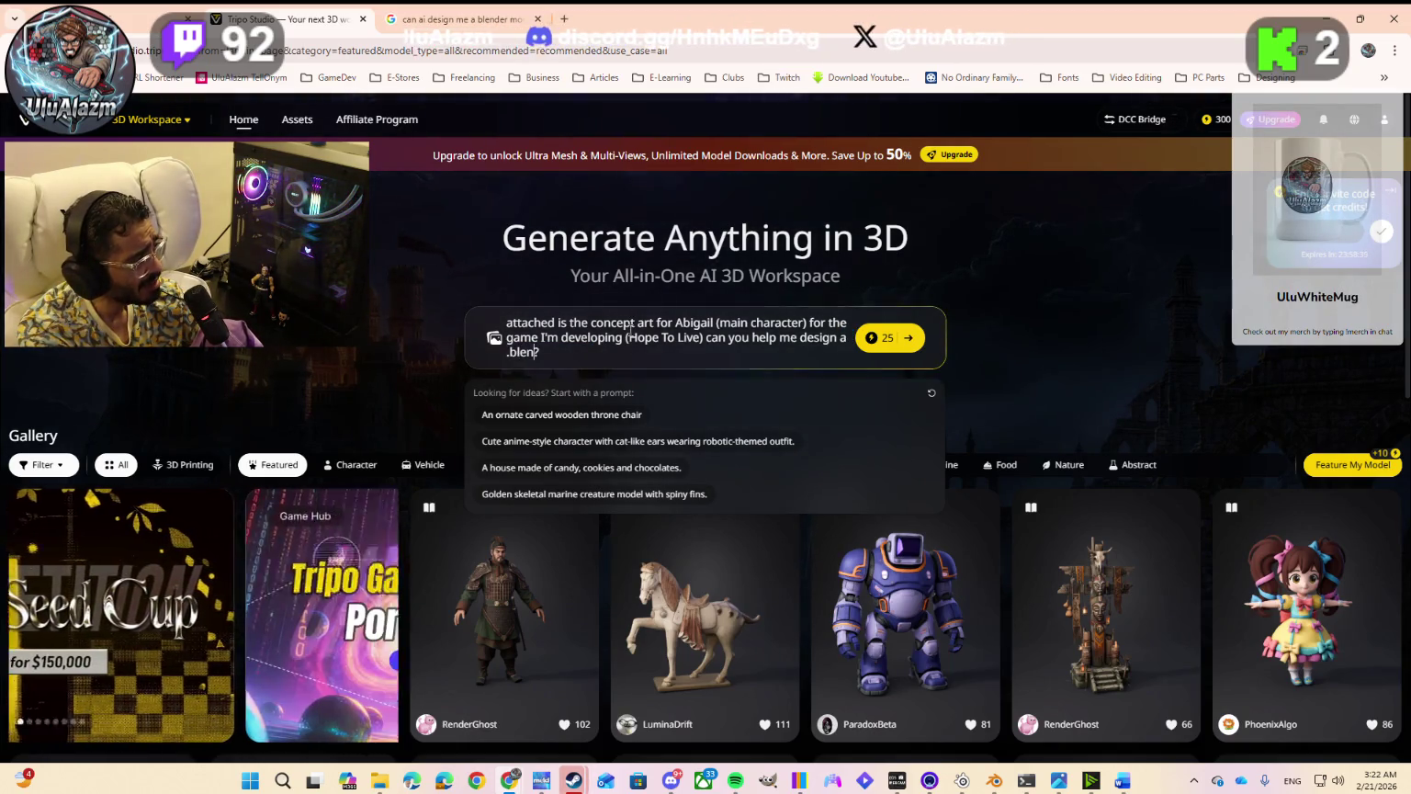
{"action": "type", "text": " file"}
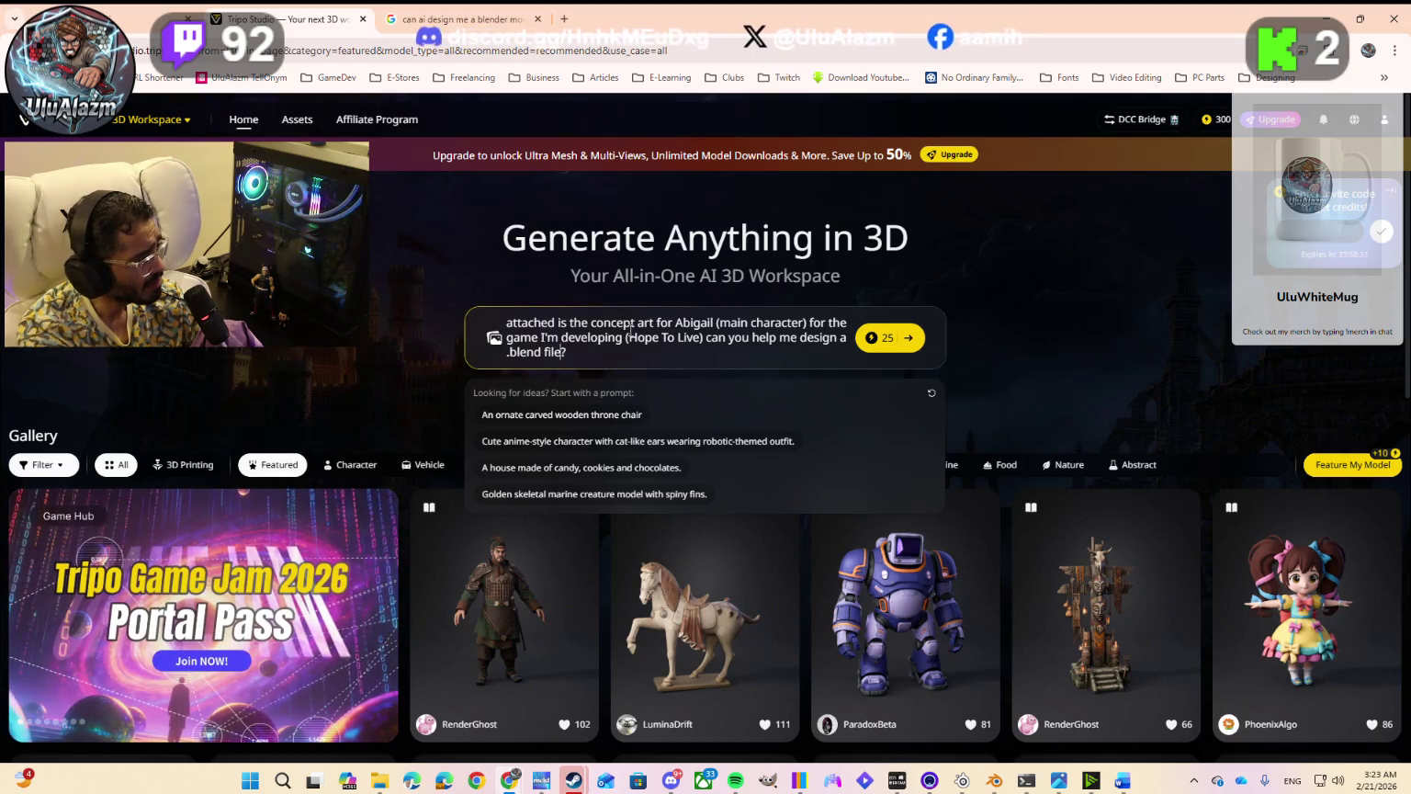
{"action": "type", "text": " for"}
{"action": "type", "text": " me?"}
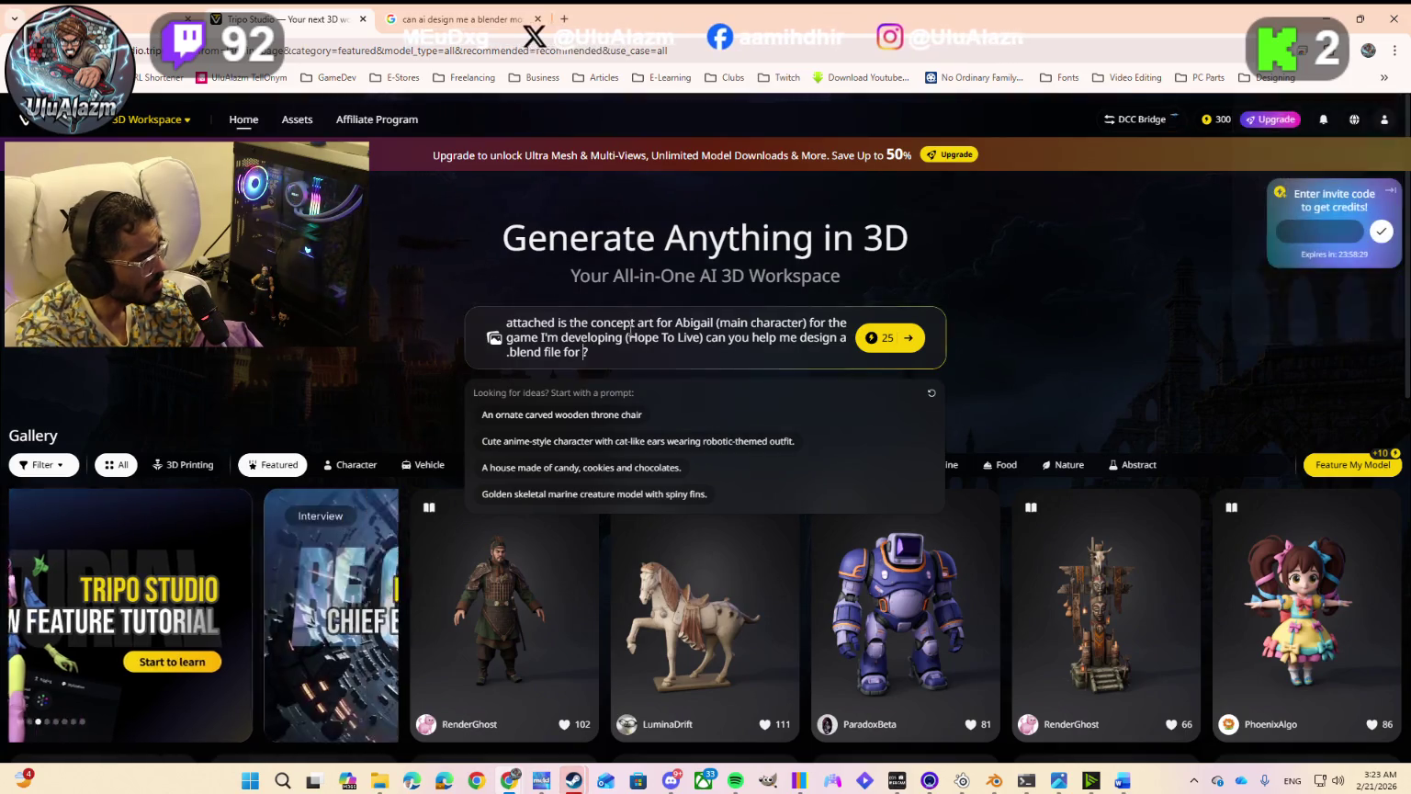
{"action": "key", "text": "Left"}
{"action": "key", "text": "BackSpace"}
{"action": "key", "text": "BackSpace"}
{"action": "key", "text": "BackSpace"}
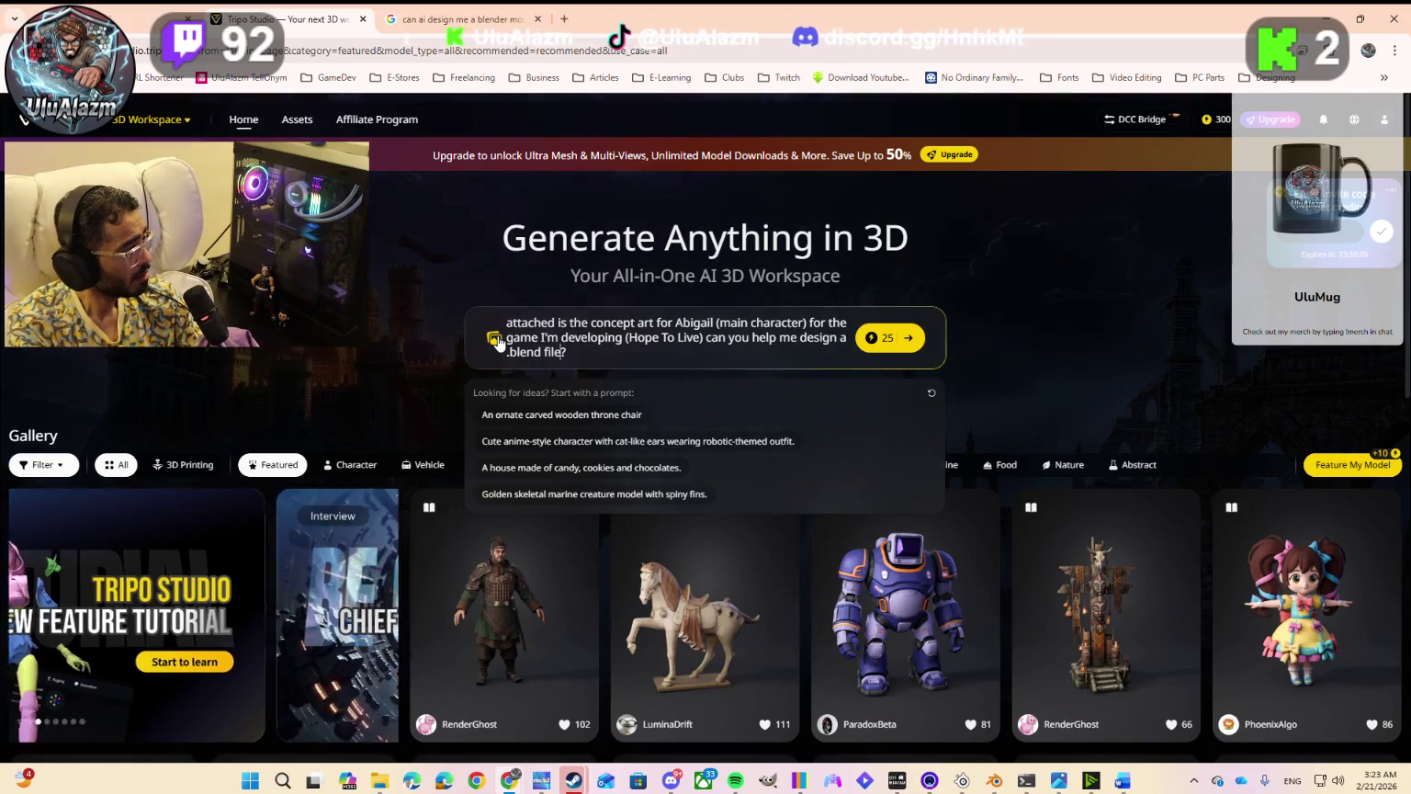
{"action": "left_click", "coordinate": [495, 340]}
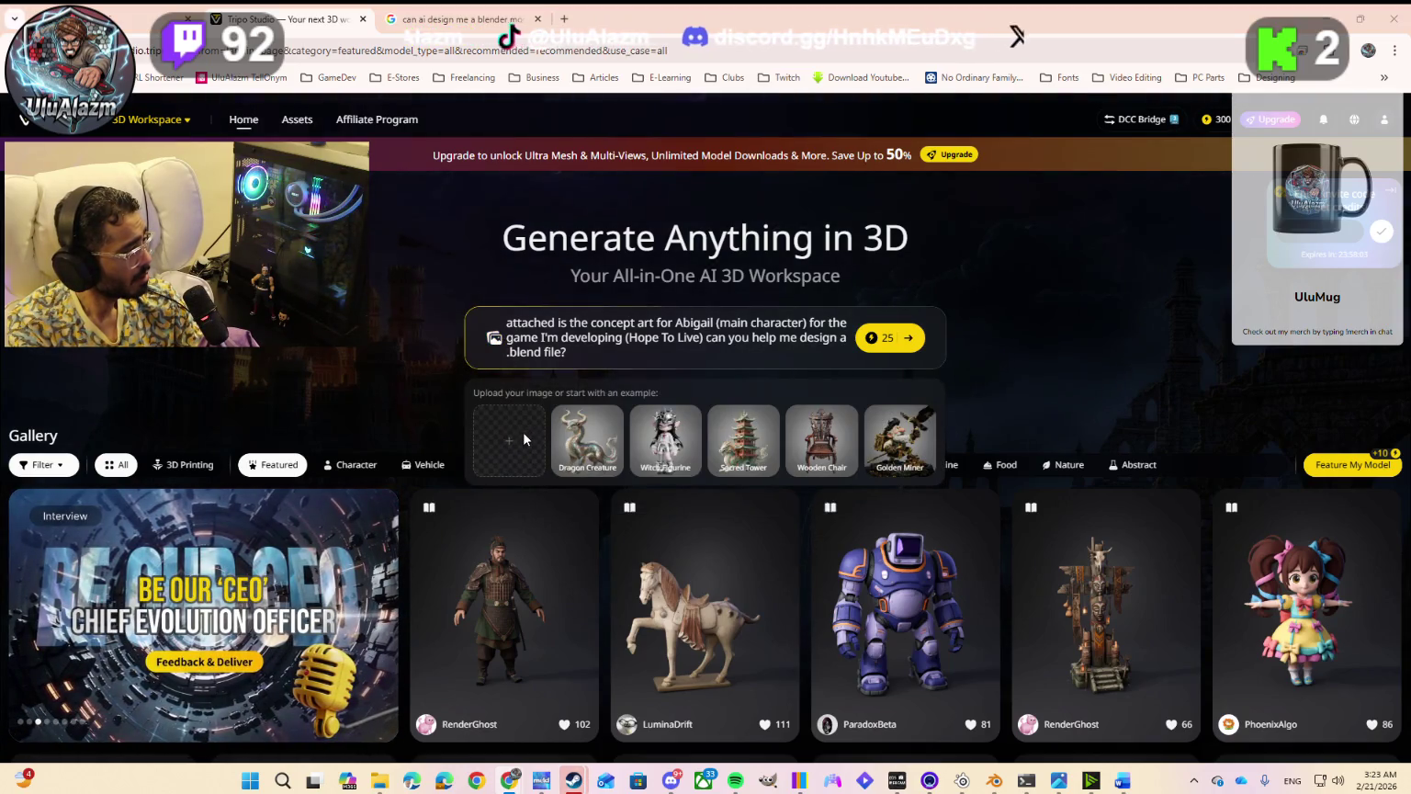
Step: Attach the Abegail-Front-Pose.jpg sketch from the Concept Art > Abegail folder to the prompt
{"action": "left_click", "coordinate": [523, 433]}
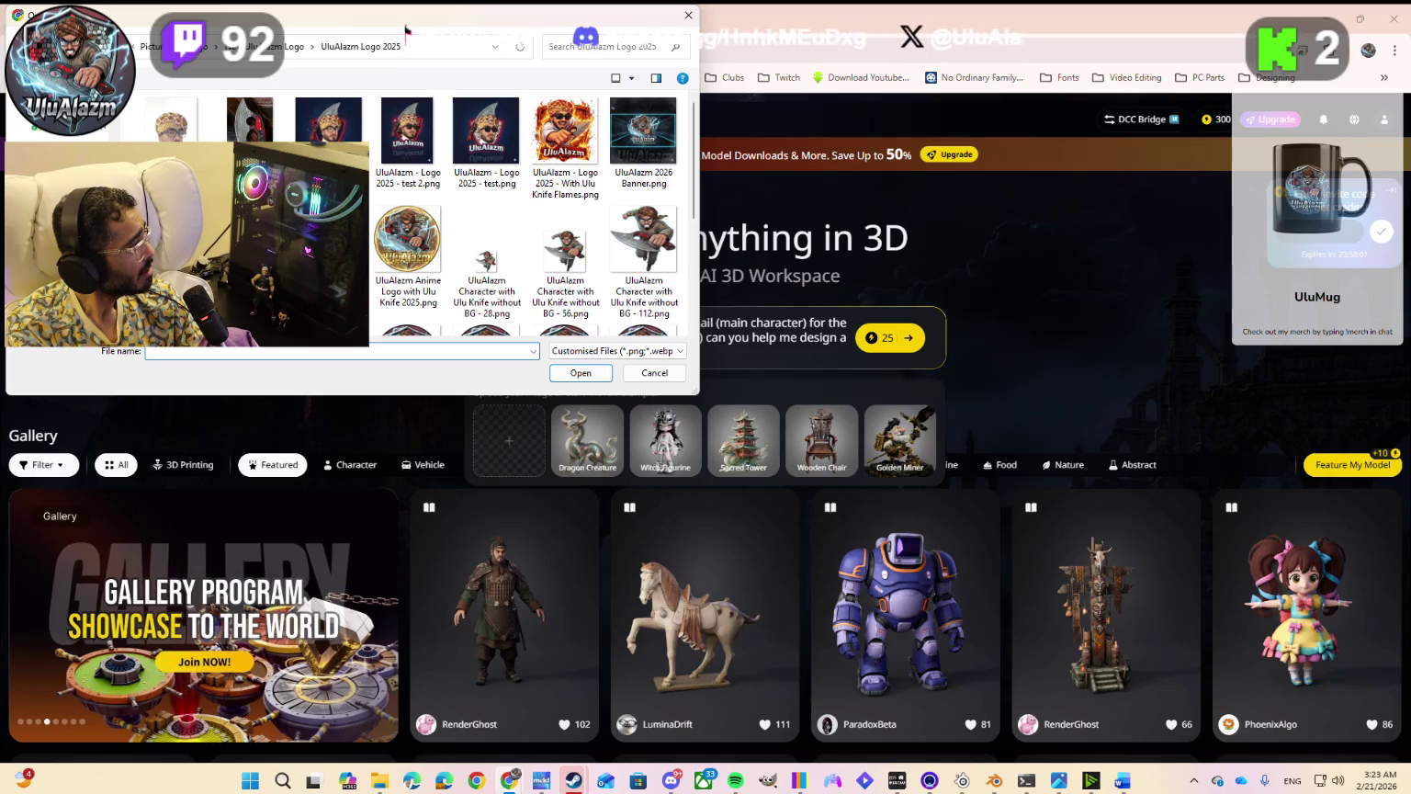
{"action": "left_click", "coordinate": [55, 230]}
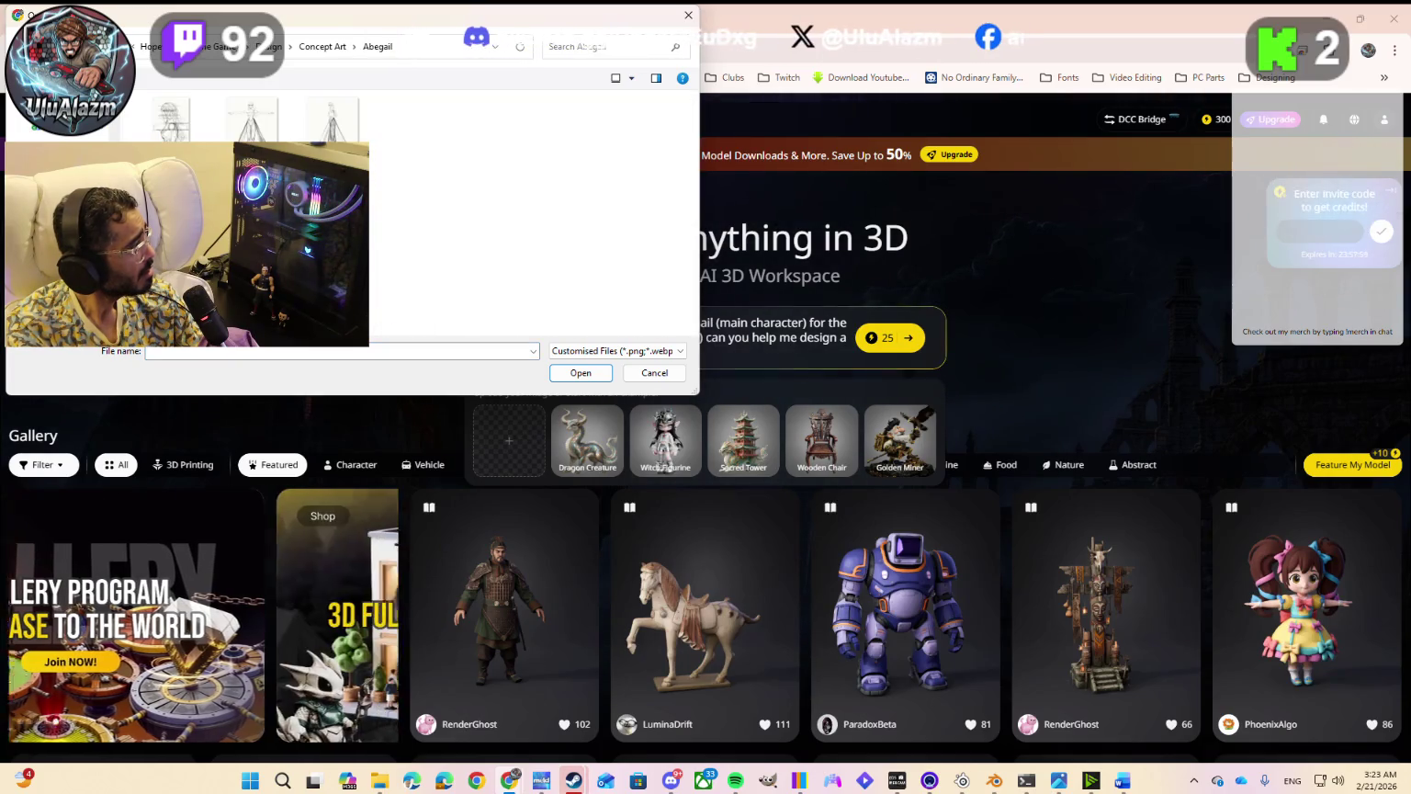
{"action": "left_click", "coordinate": [176, 138]}
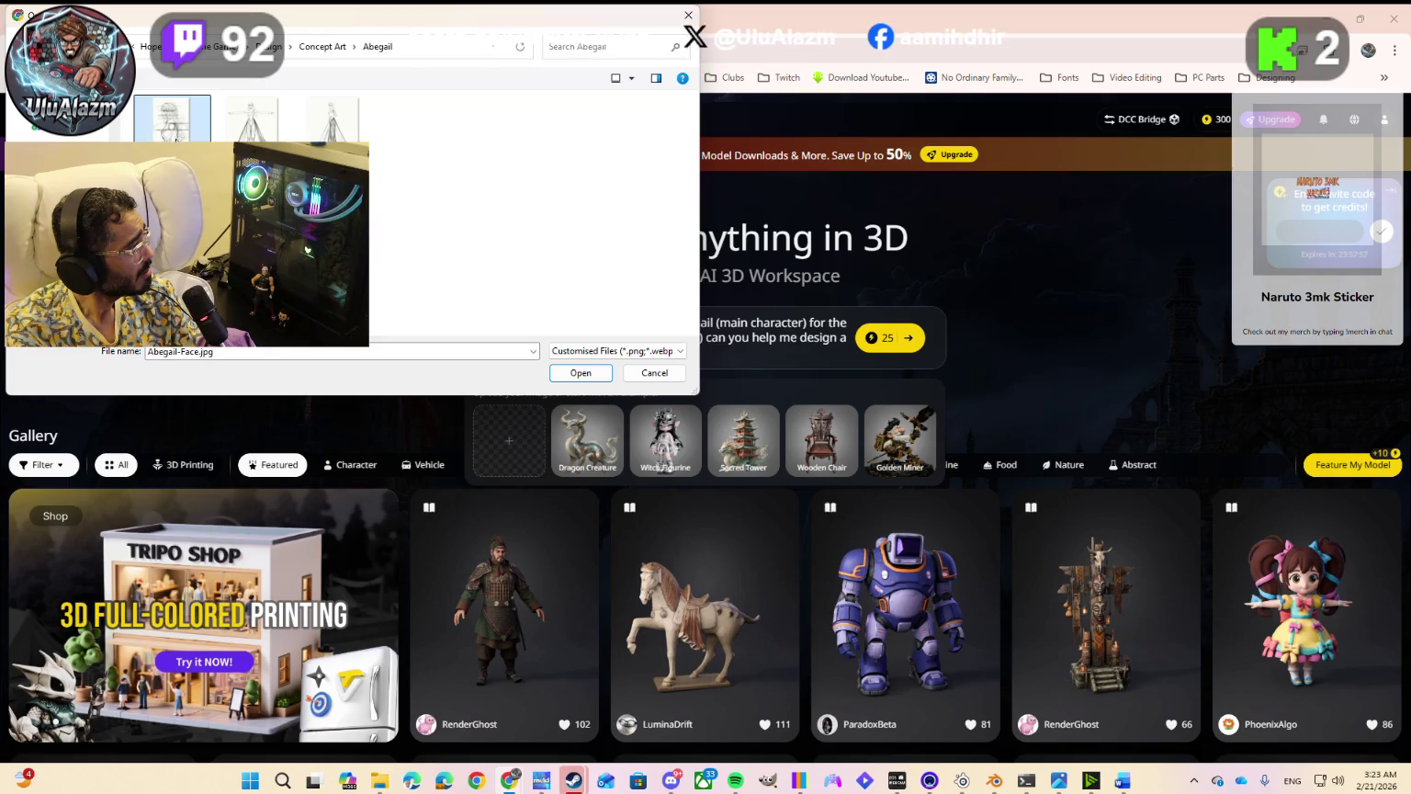
{"action": "left_click", "coordinate": [252, 118]}
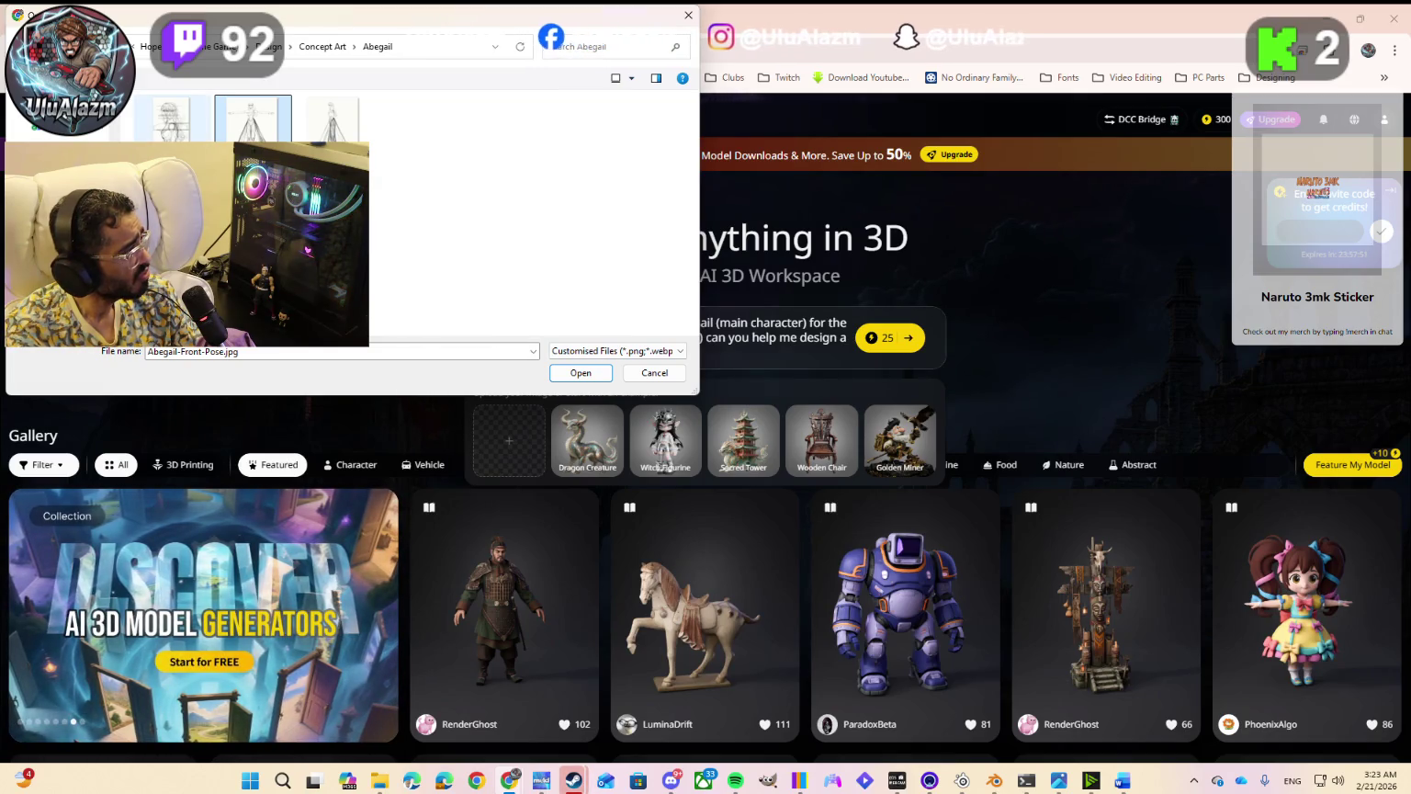
{"action": "left_click", "coordinate": [171, 117]}
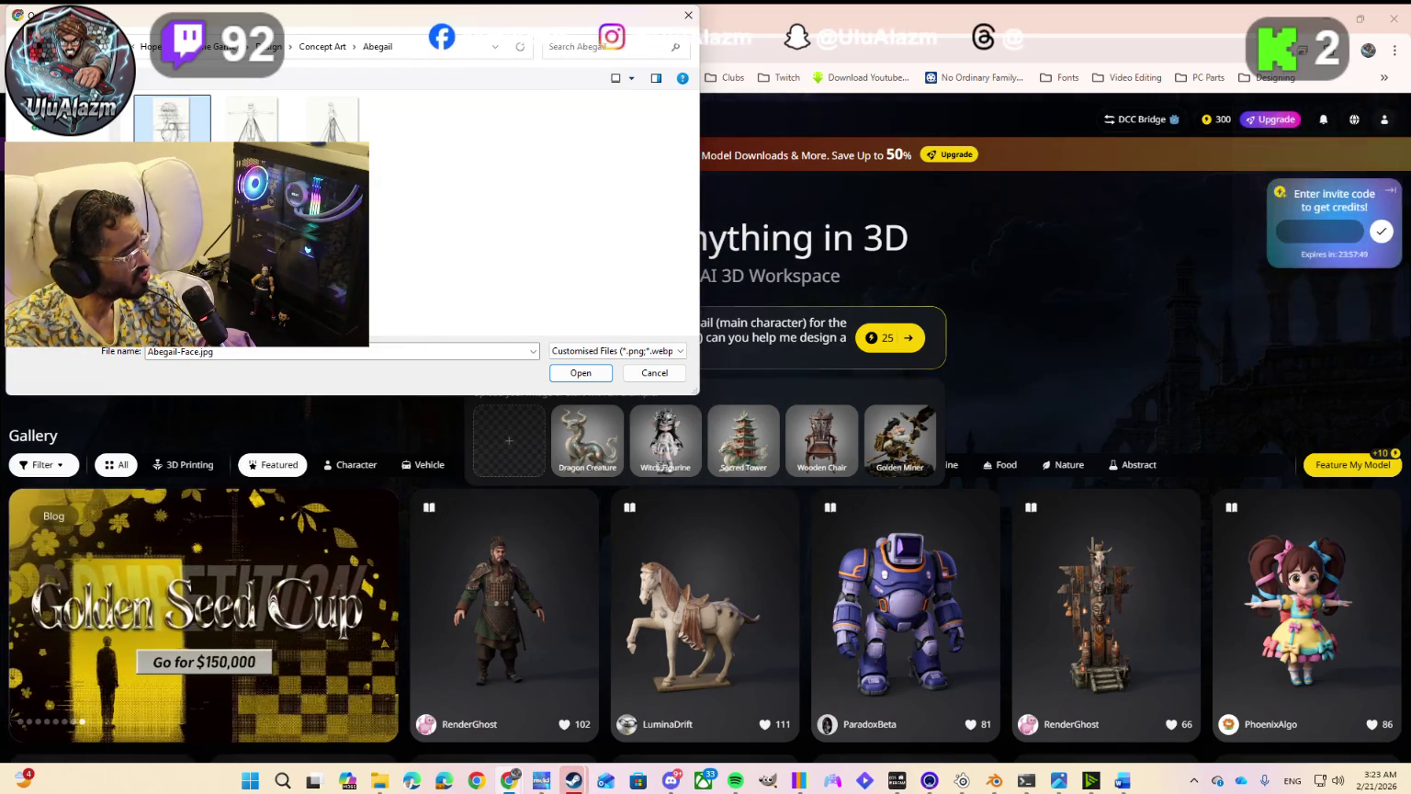
{"action": "left_click", "coordinate": [253, 117]}
{"action": "left_click", "coordinate": [334, 117]}
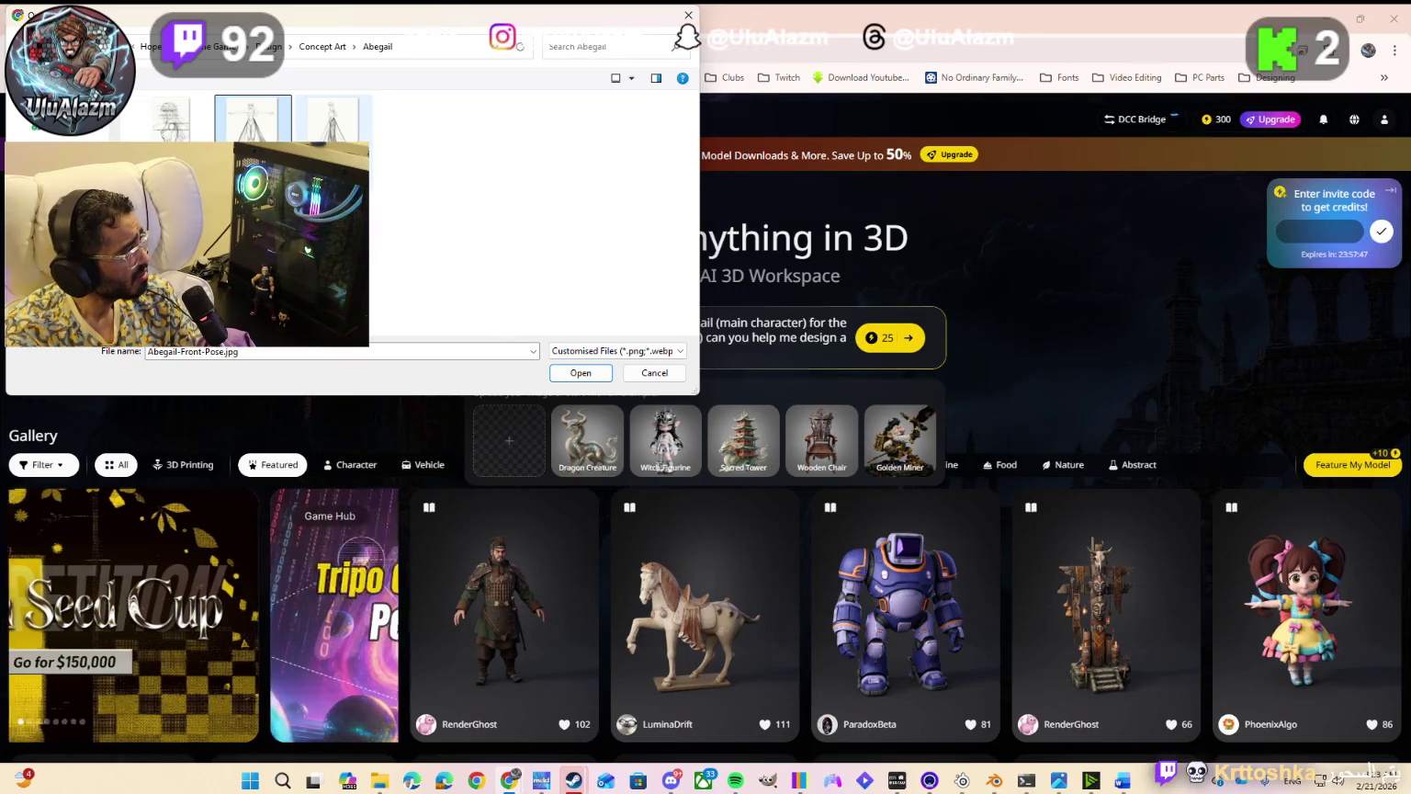
{"action": "left_click", "coordinate": [253, 117]}
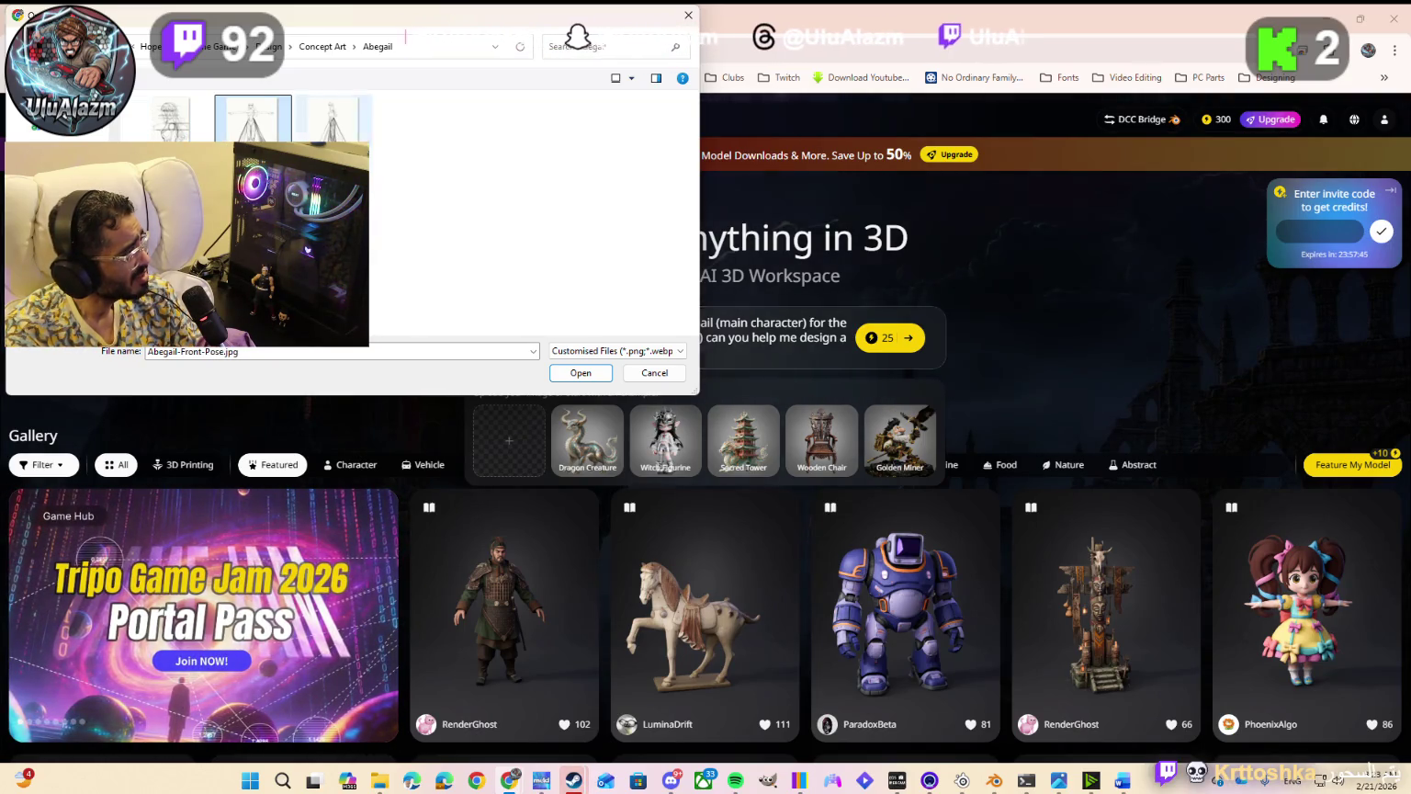
{"action": "left_click", "coordinate": [558, 377]}
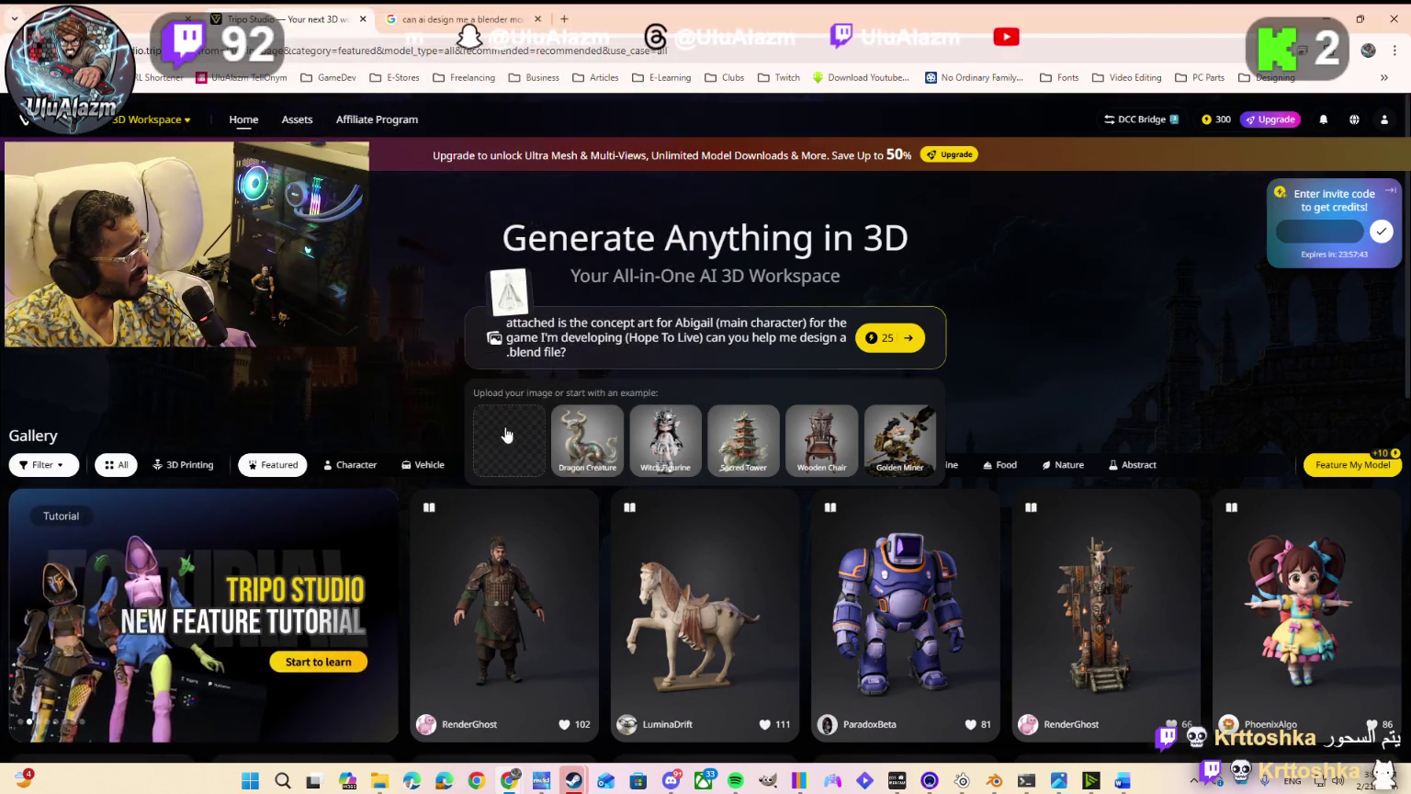
Step: Try attaching the side-pose sketch as well, then dismiss the reopened file picker
{"action": "left_click", "coordinate": [504, 434]}
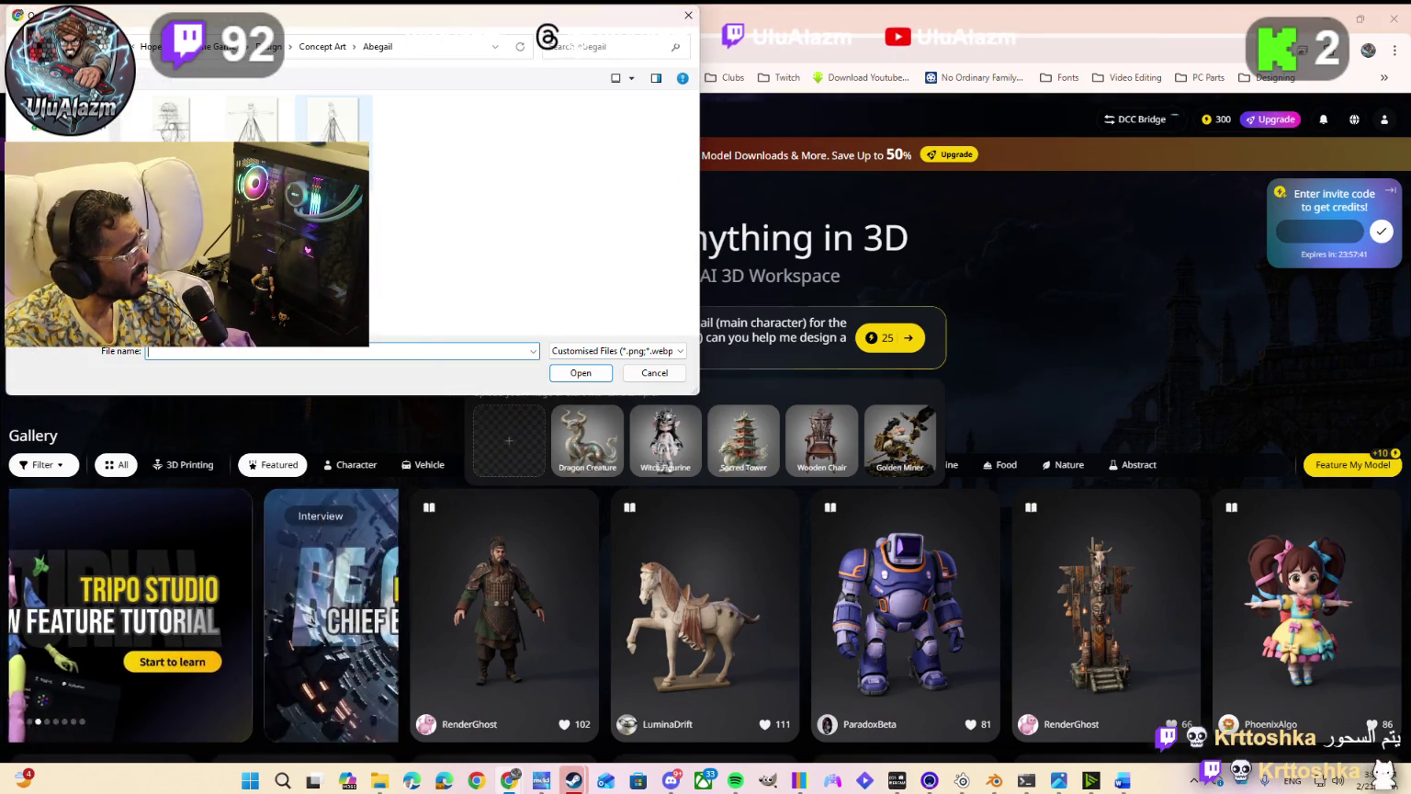
{"action": "left_click", "coordinate": [553, 374]}
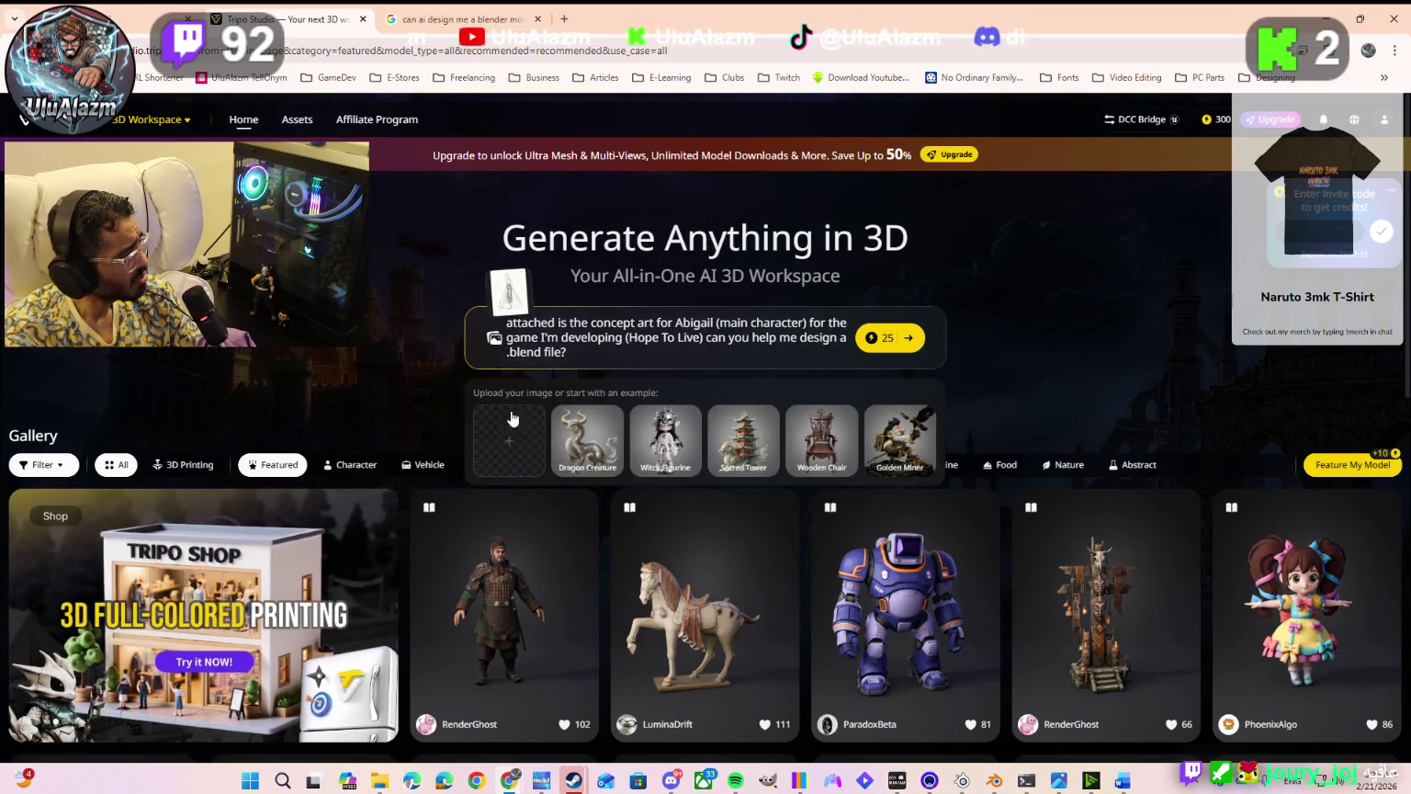
{"action": "left_click", "coordinate": [514, 437]}
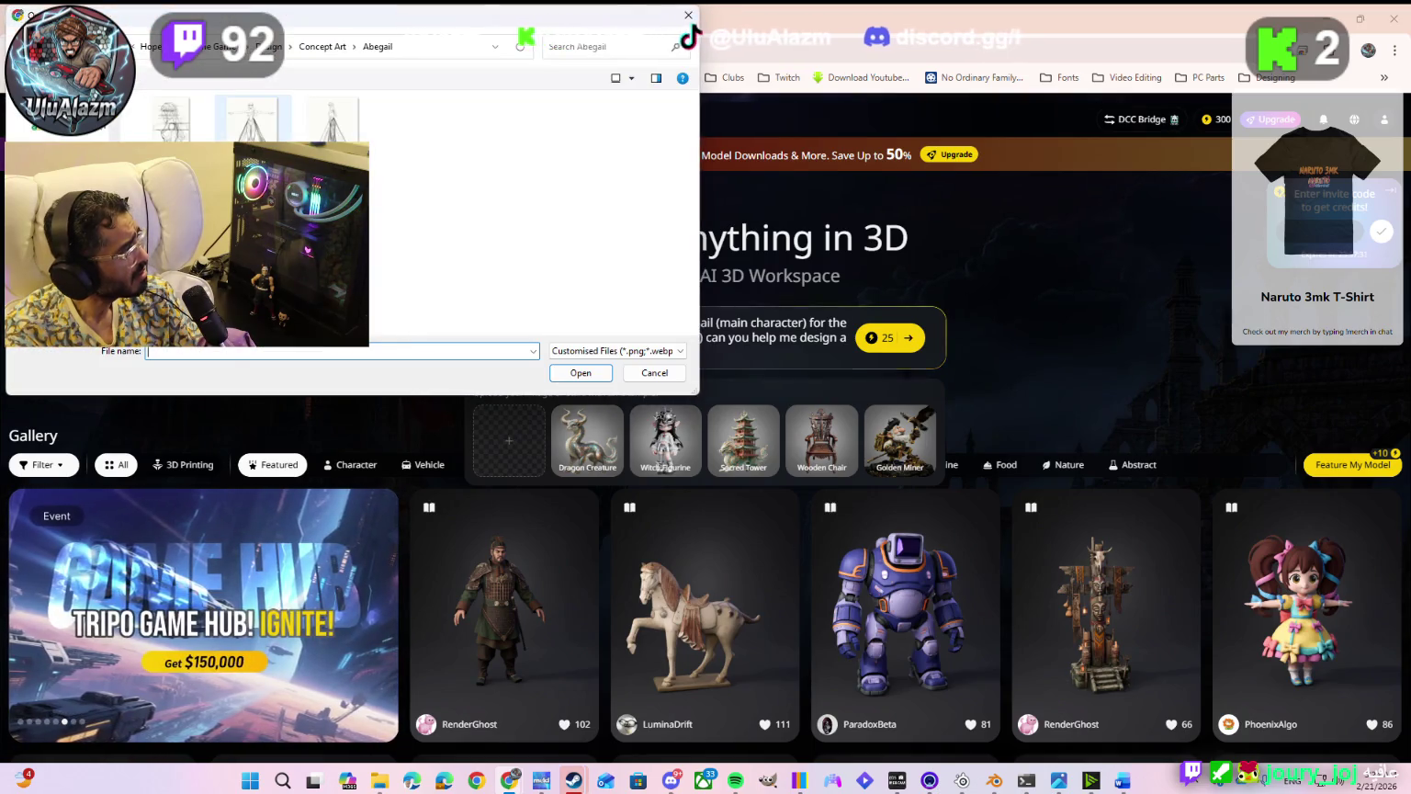
{"action": "key", "text": "Escape"}
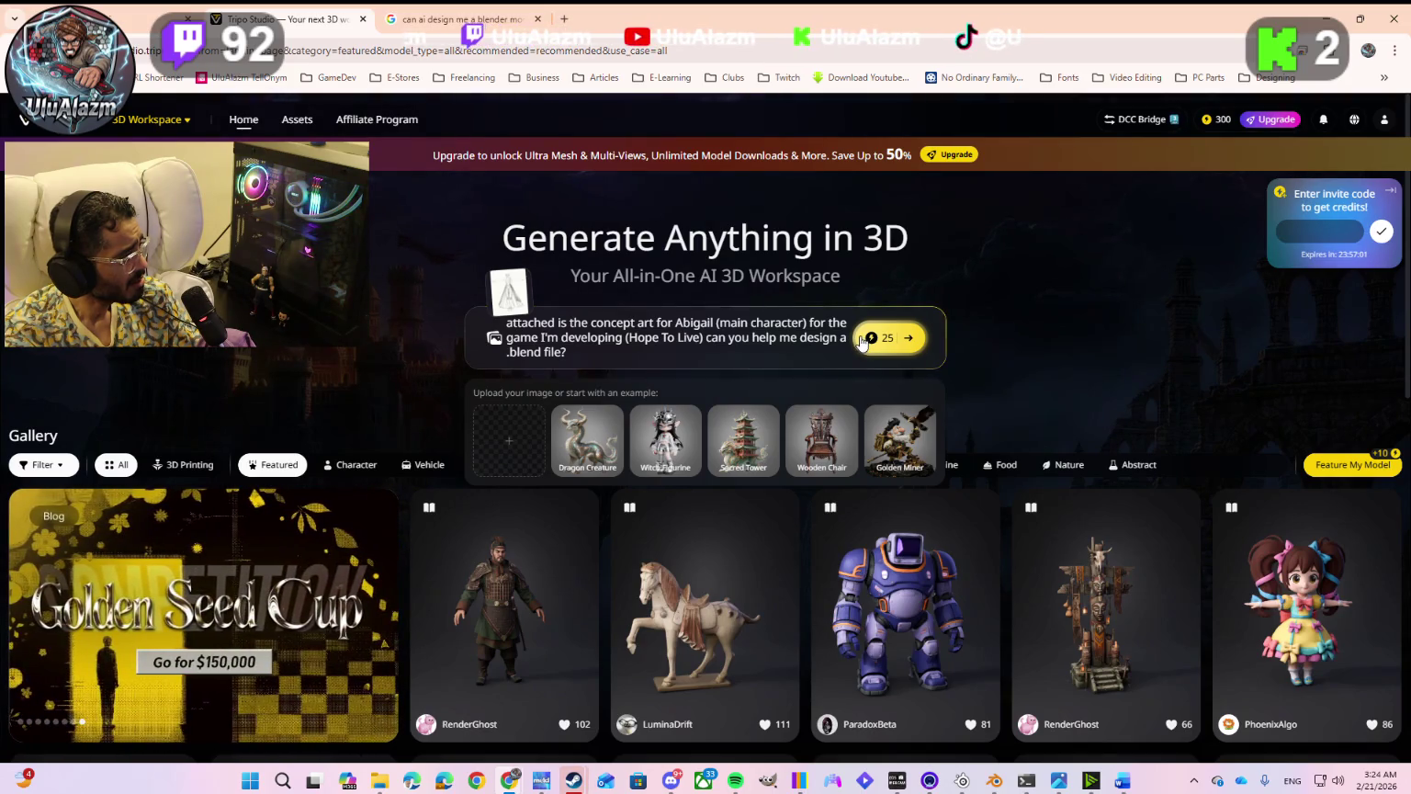
Step: Generate the 3D model from the Abigail prompt and sketch for 25 credits
{"action": "left_click", "coordinate": [862, 338]}
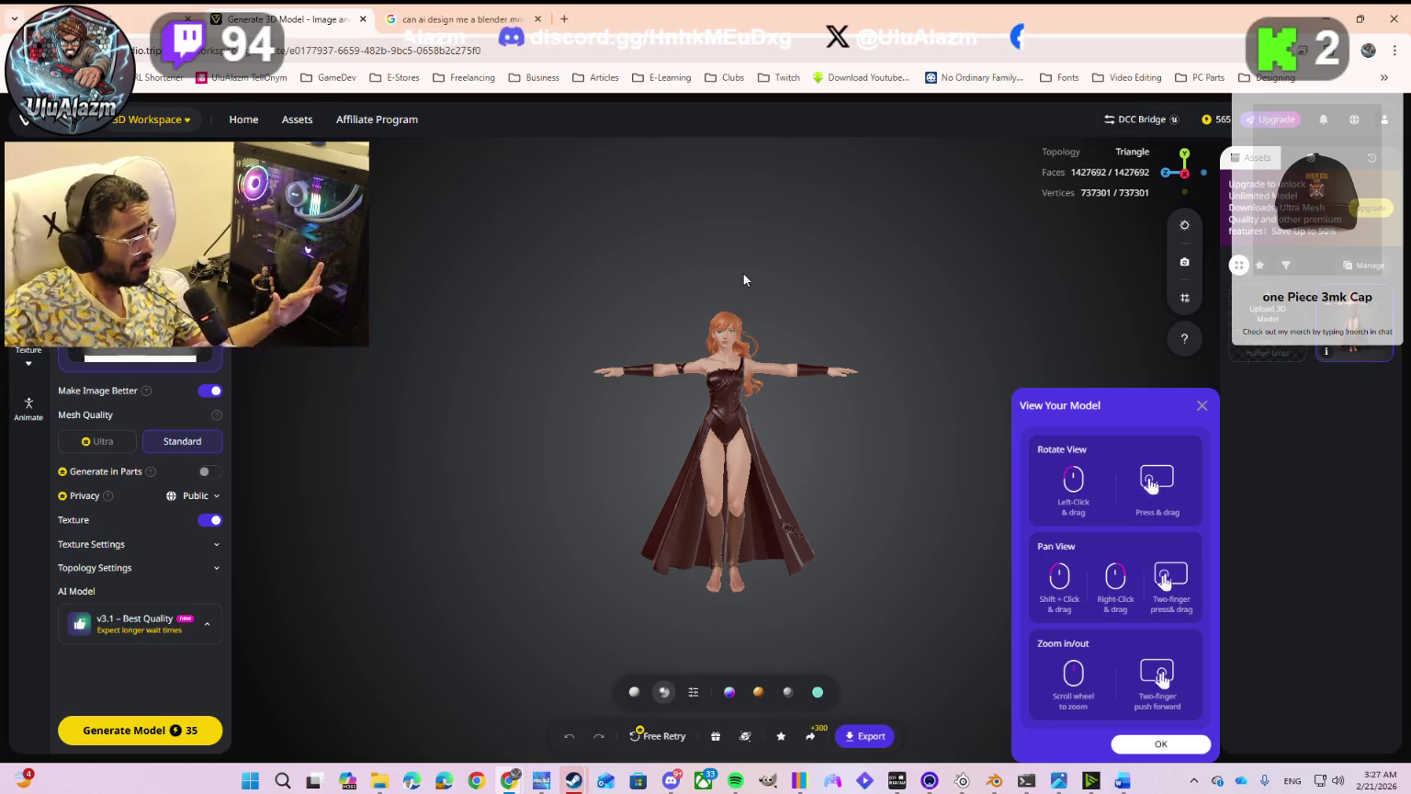
Step: Orbit and zoom around the generated character, then open the Export dialog's Format list
{"action": "mouse_move", "coordinate": [717, 443]}
{"action": "left_mouse_down"}
{"action": "mouse_move", "coordinate": [439, 423]}
{"action": "mouse_move", "coordinate": [728, 432]}
{"action": "left_mouse_up"}
{"action": "scroll", "coordinate": [644, 443], "scroll_direction": "up", "scroll_amount": 3}
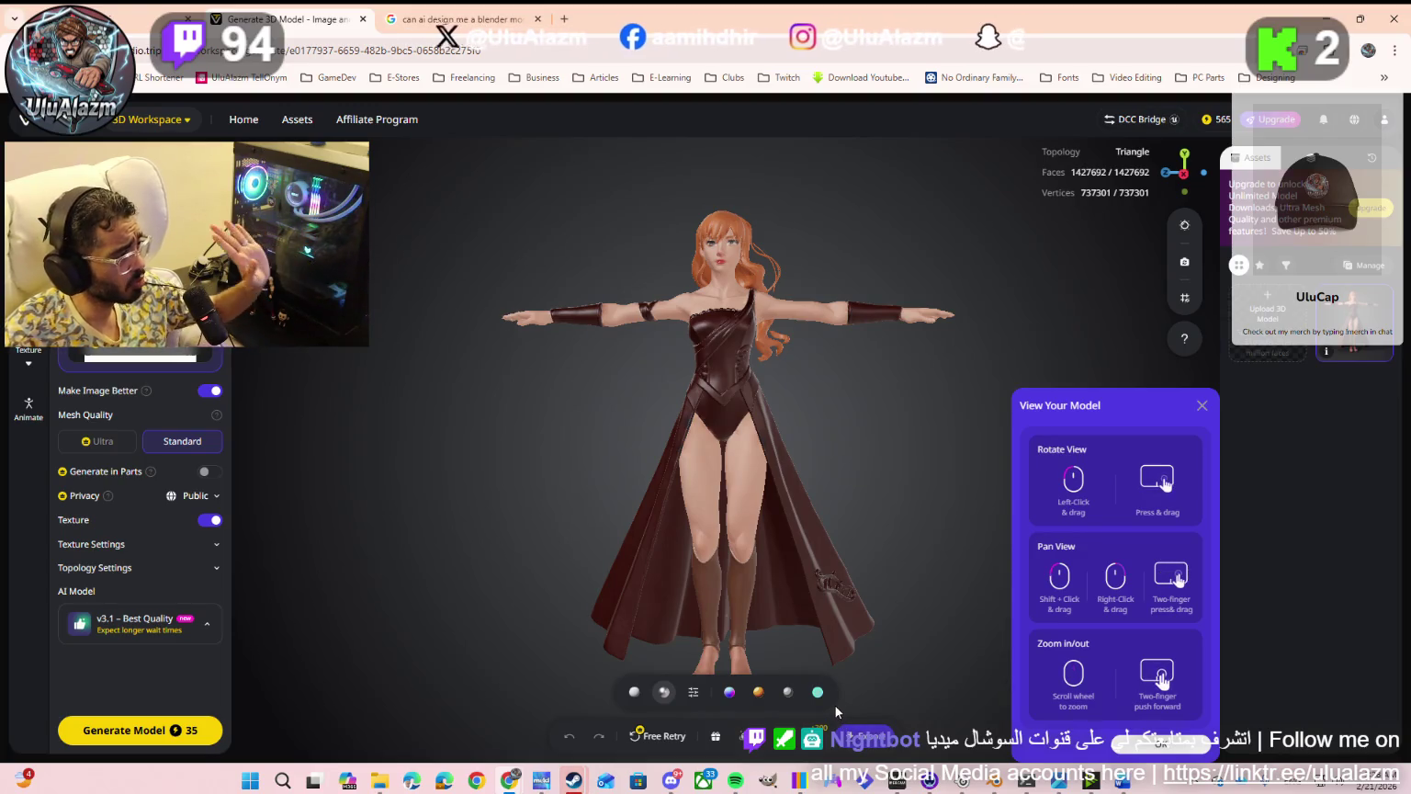
{"action": "left_click_drag", "start_coordinate": [844, 576], "coordinate": [698, 581]}
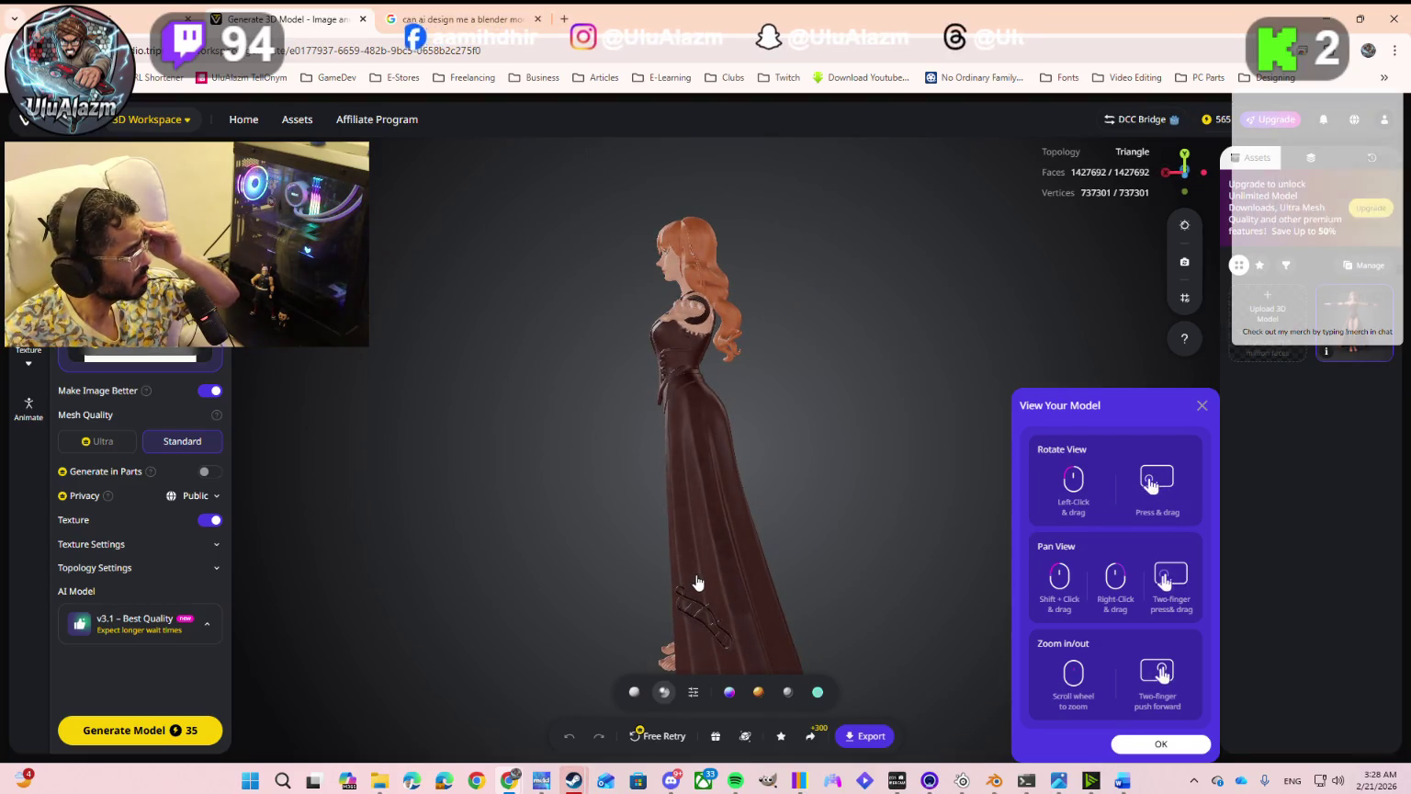
{"action": "mouse_move", "coordinate": [699, 585]}
{"action": "left_mouse_down"}
{"action": "mouse_move", "coordinate": [721, 576]}
{"action": "mouse_move", "coordinate": [809, 698]}
{"action": "left_mouse_up"}
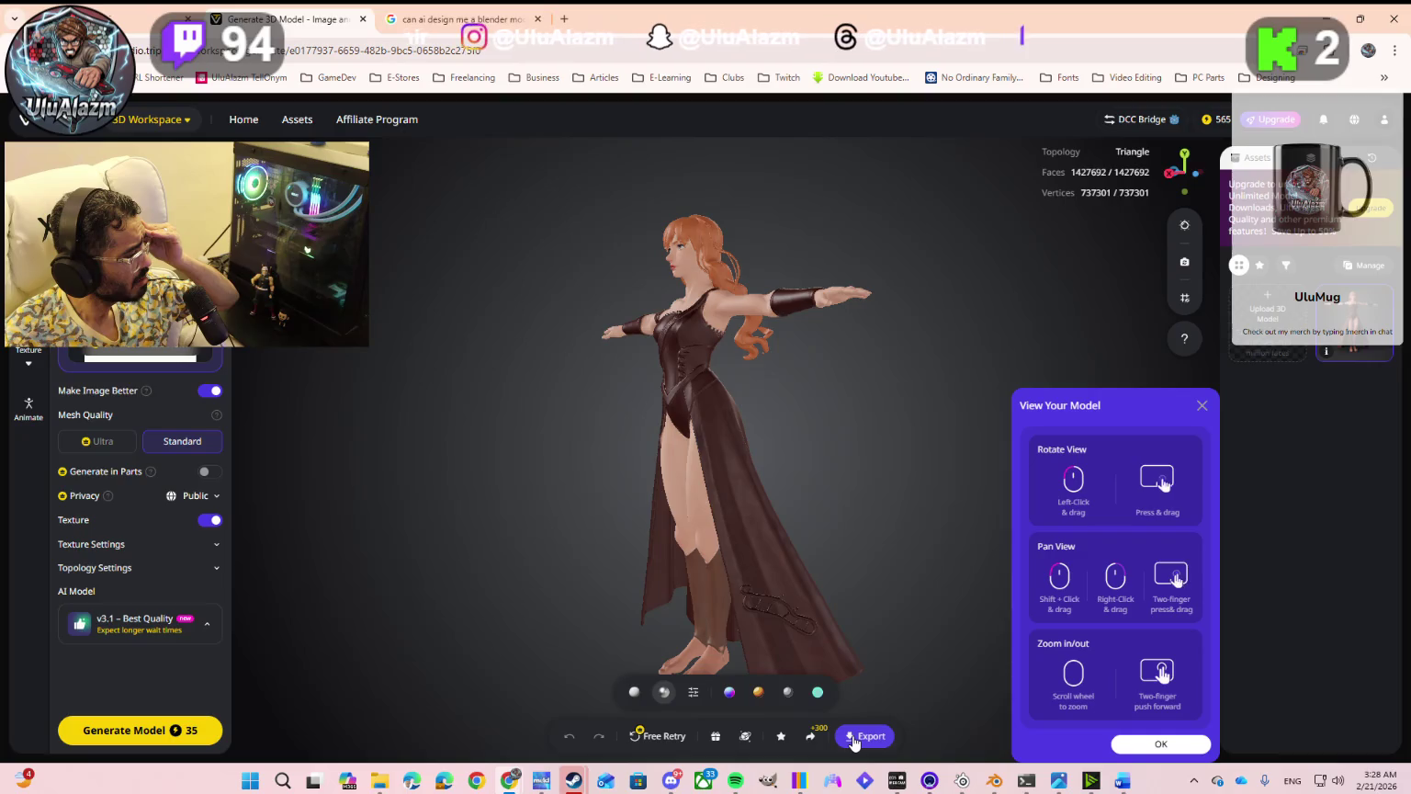
{"action": "left_click", "coordinate": [853, 737]}
{"action": "left_click", "coordinate": [843, 559]}
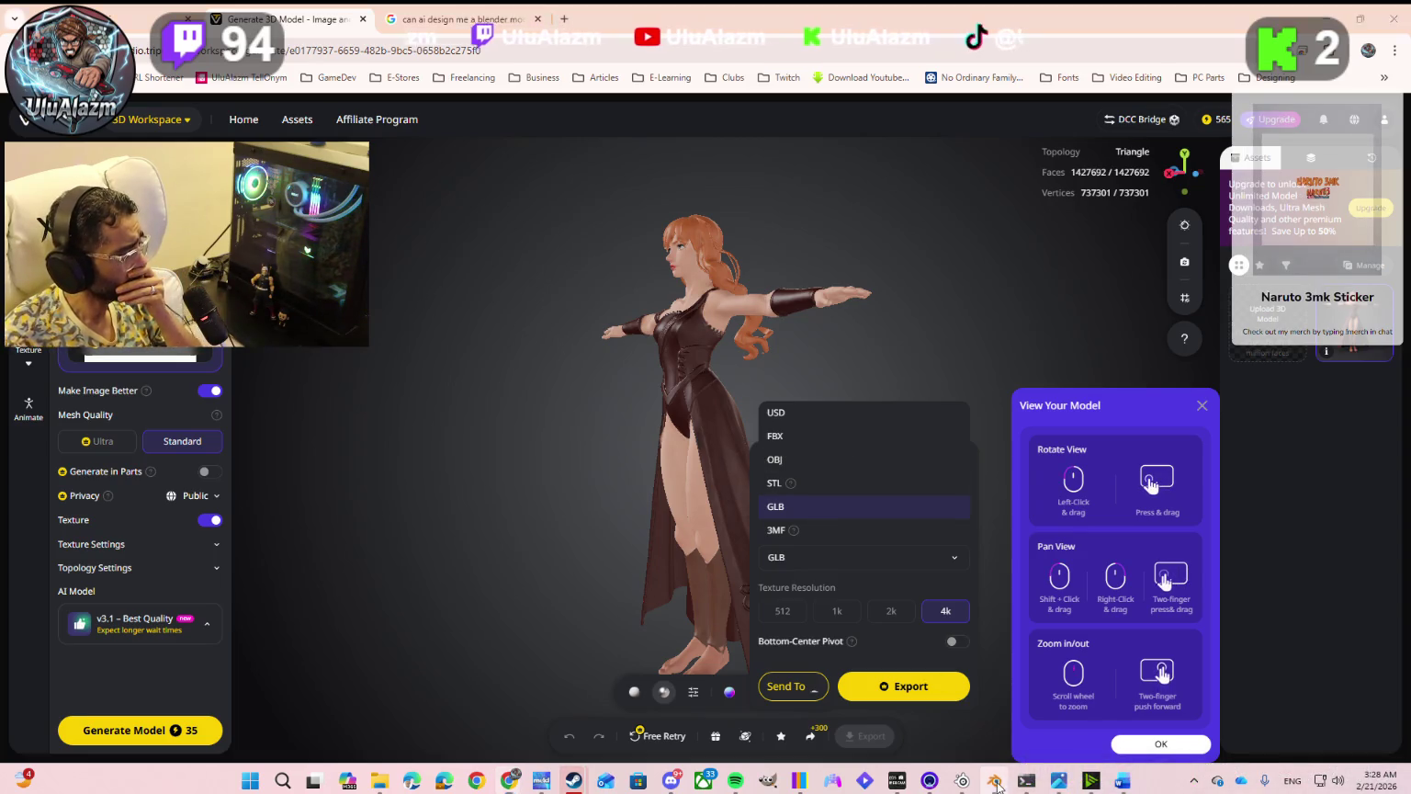
Step: Save the changes to 3D Abigail.blend in Blender, then go back to Tripo's export options
{"action": "key", "text": "alt+Tab"}
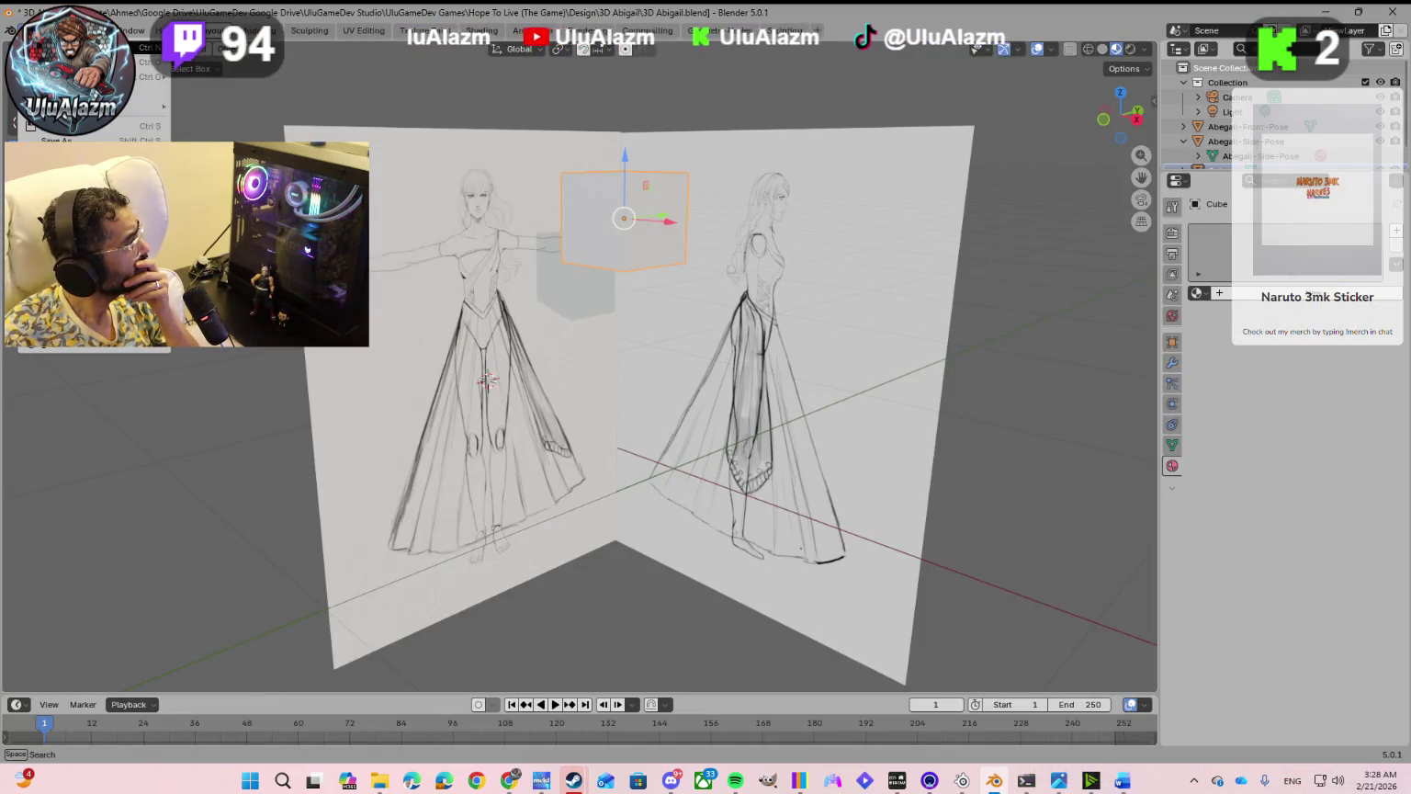
{"action": "key", "text": "ctrl+q"}
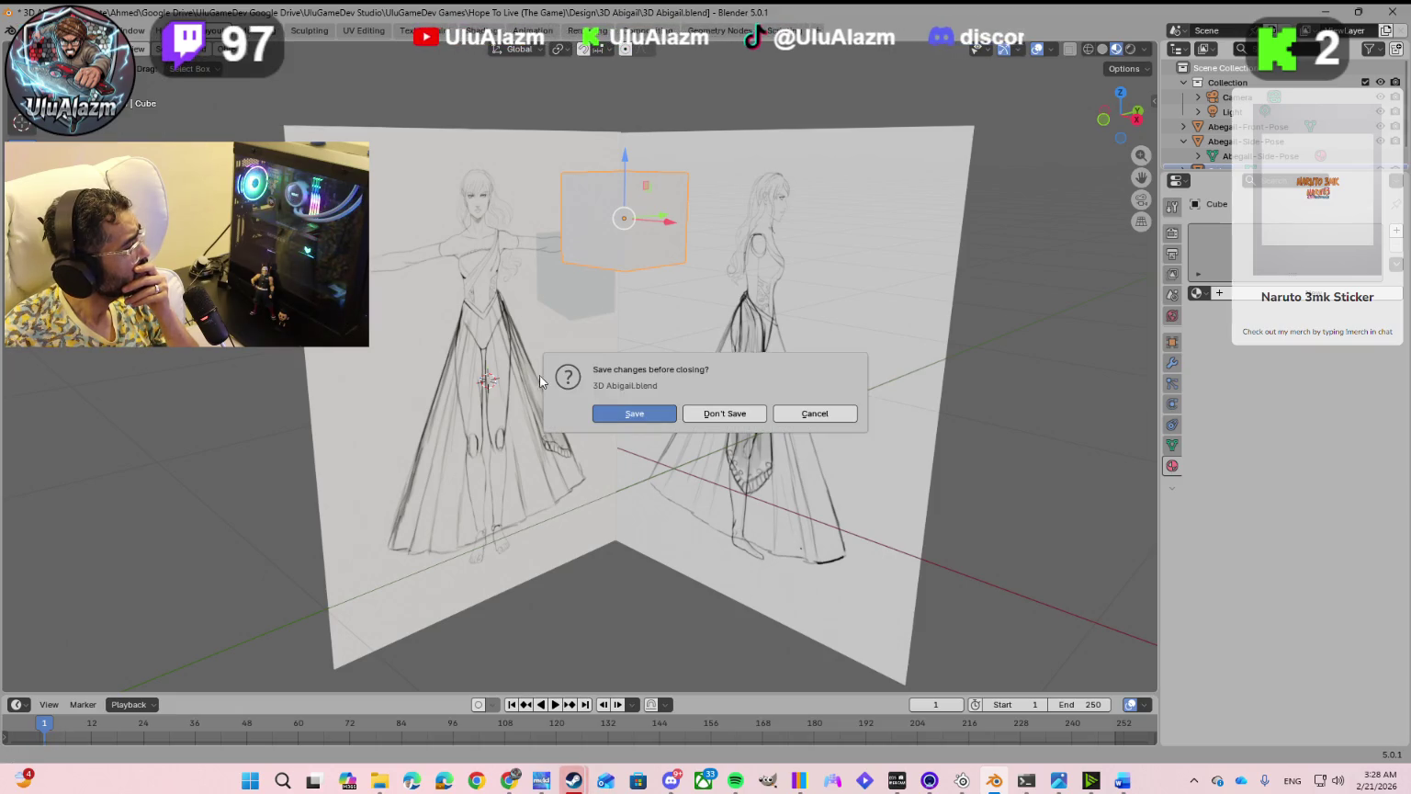
{"action": "left_click", "coordinate": [646, 413]}
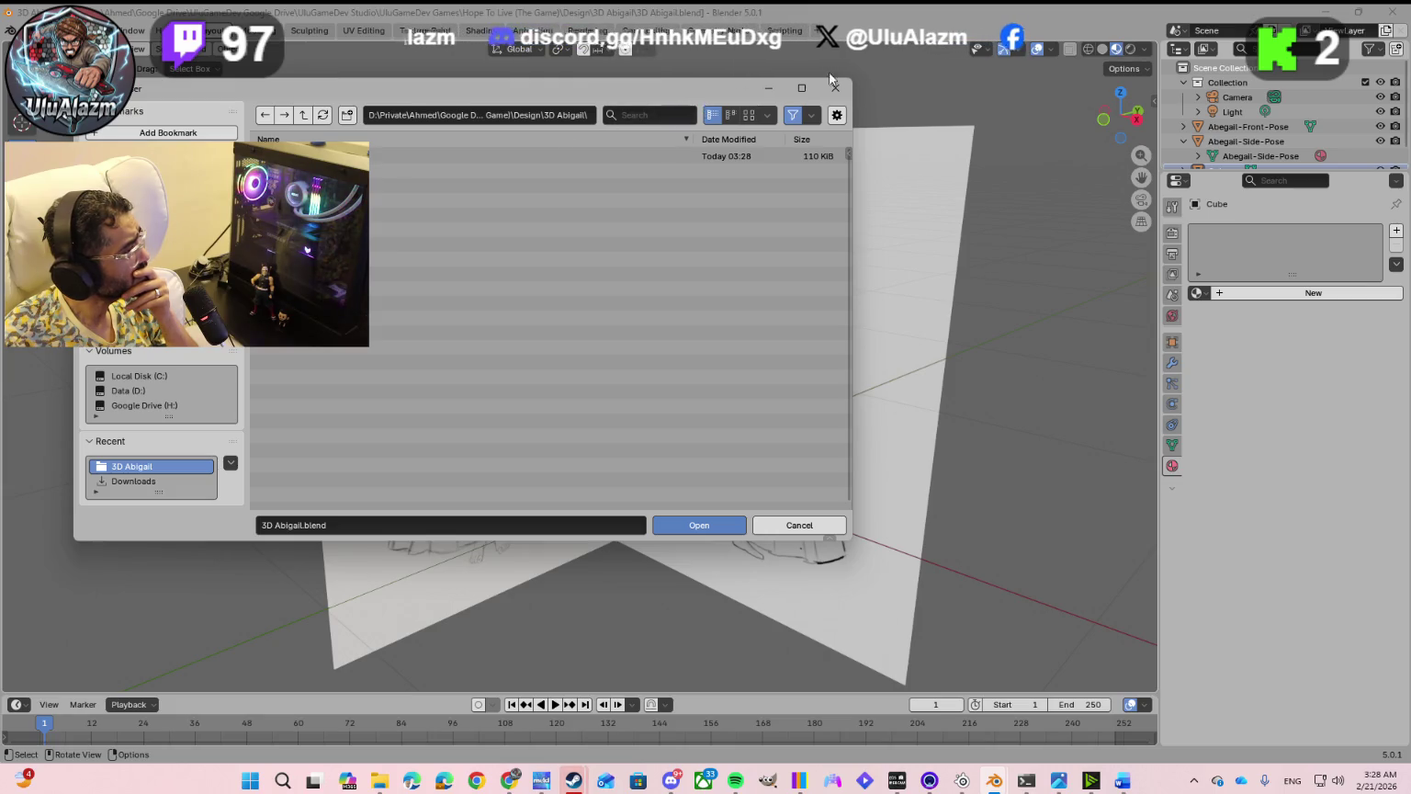
{"action": "left_click", "coordinate": [794, 525]}
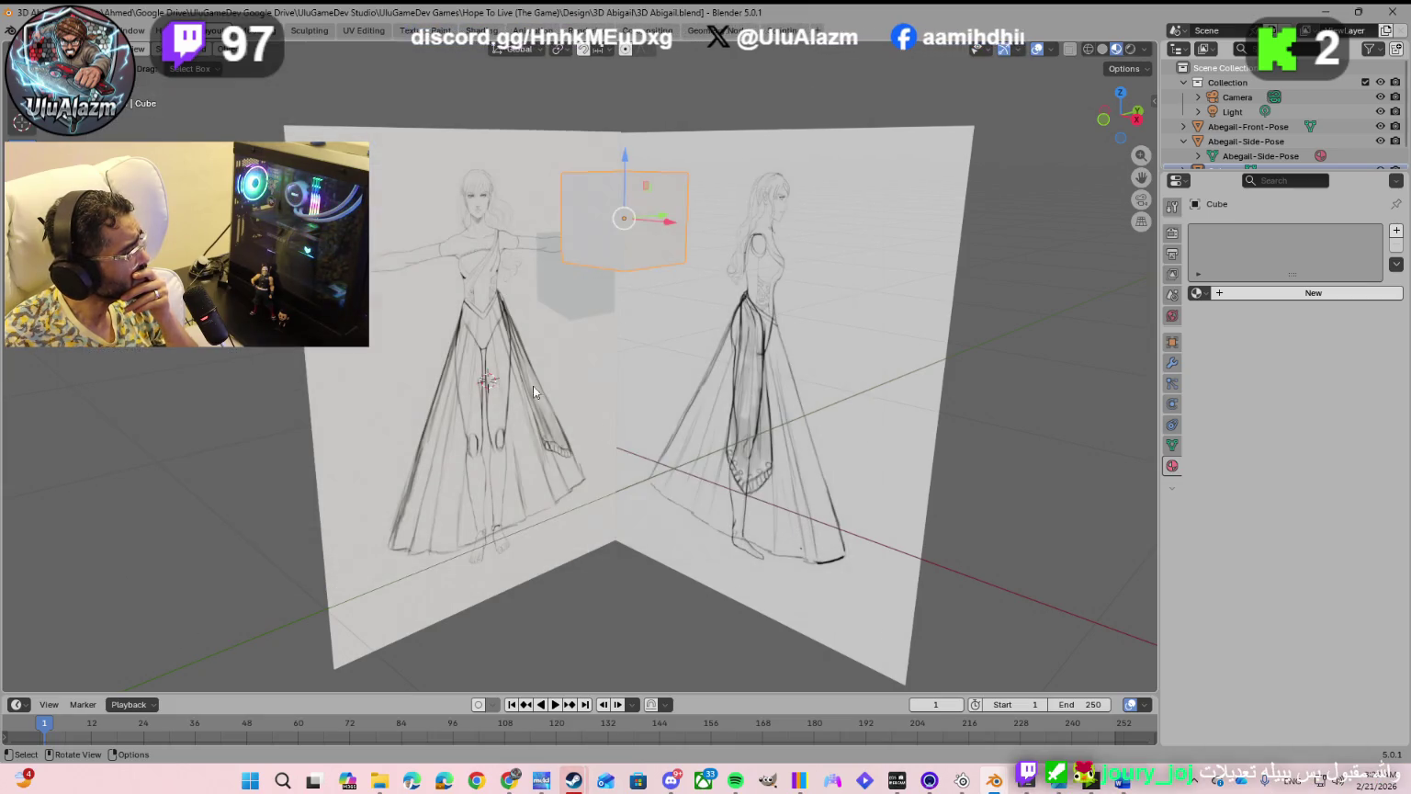
{"action": "left_click", "coordinate": [23, 31]}
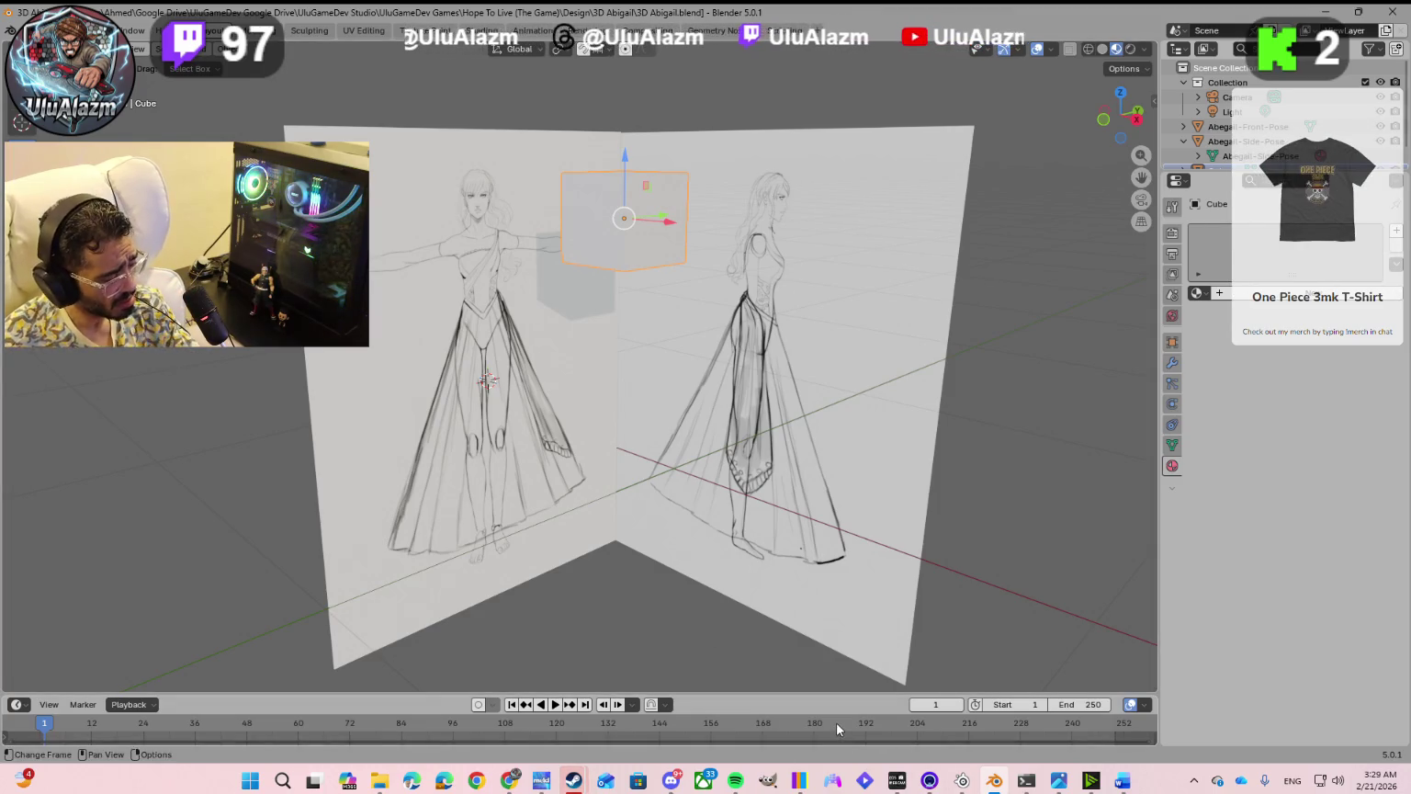
{"action": "key", "text": "alt+Tab"}
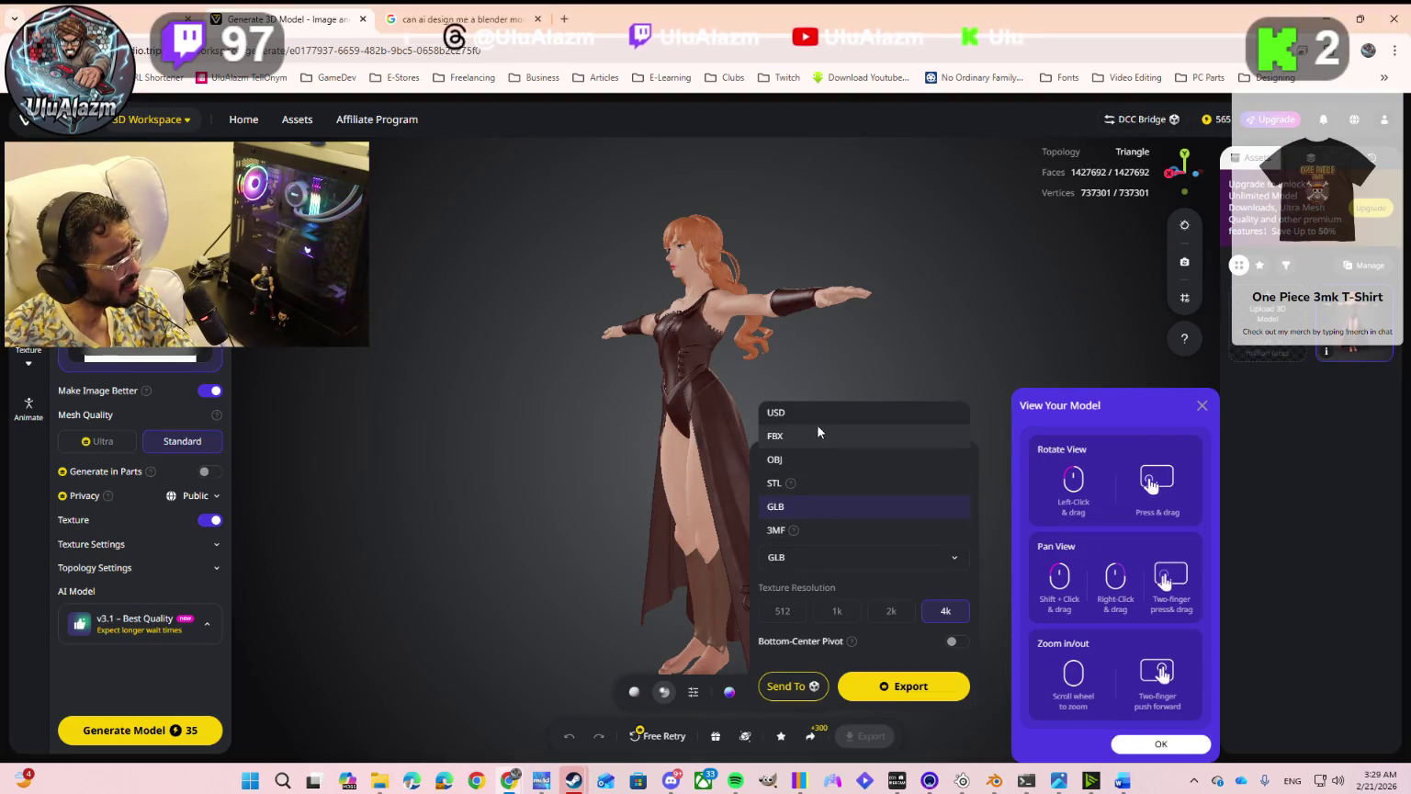
Step: Set the export format to OBJ and send the character to Blender, triggering the DCC Bridge warning
{"action": "left_click", "coordinate": [811, 460]}
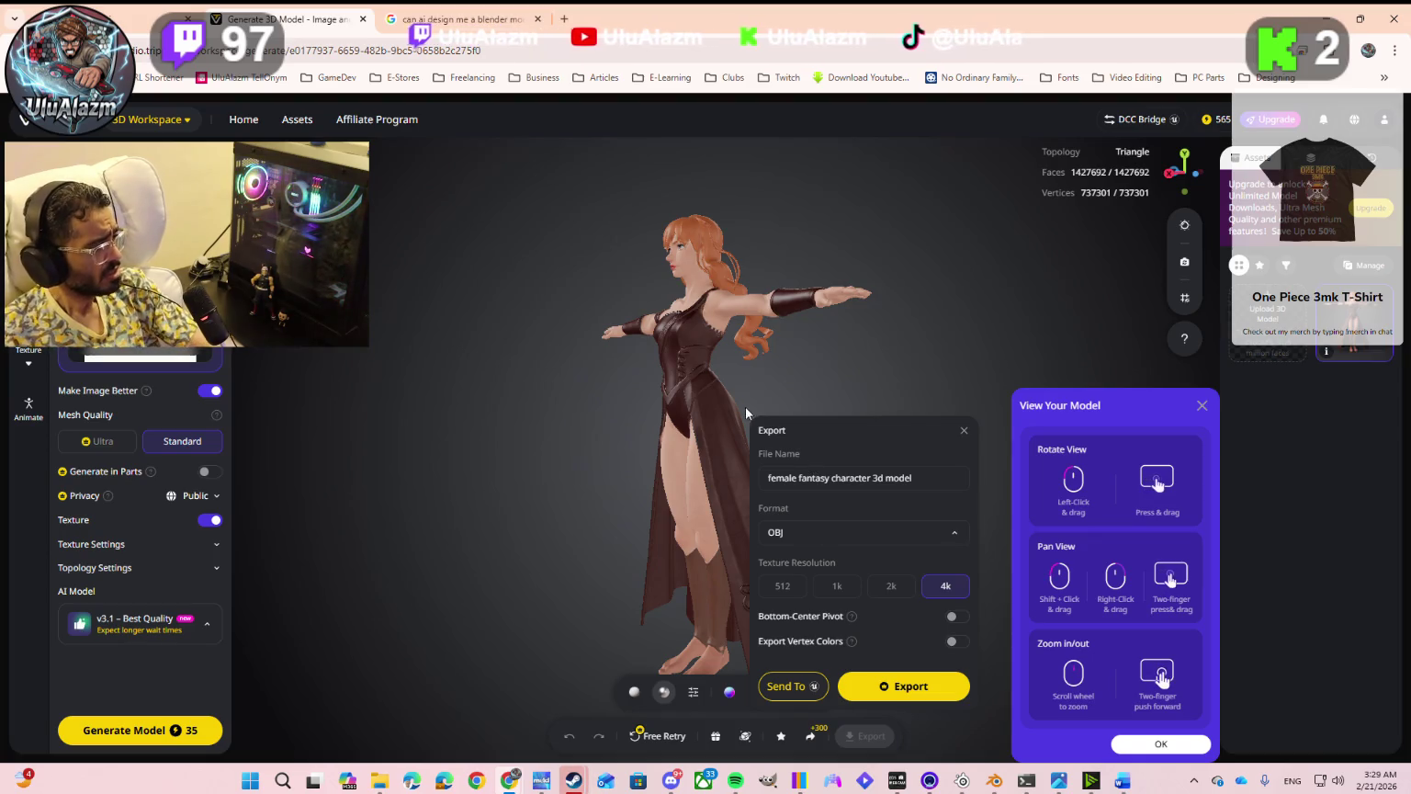
{"action": "left_click", "coordinate": [803, 696]}
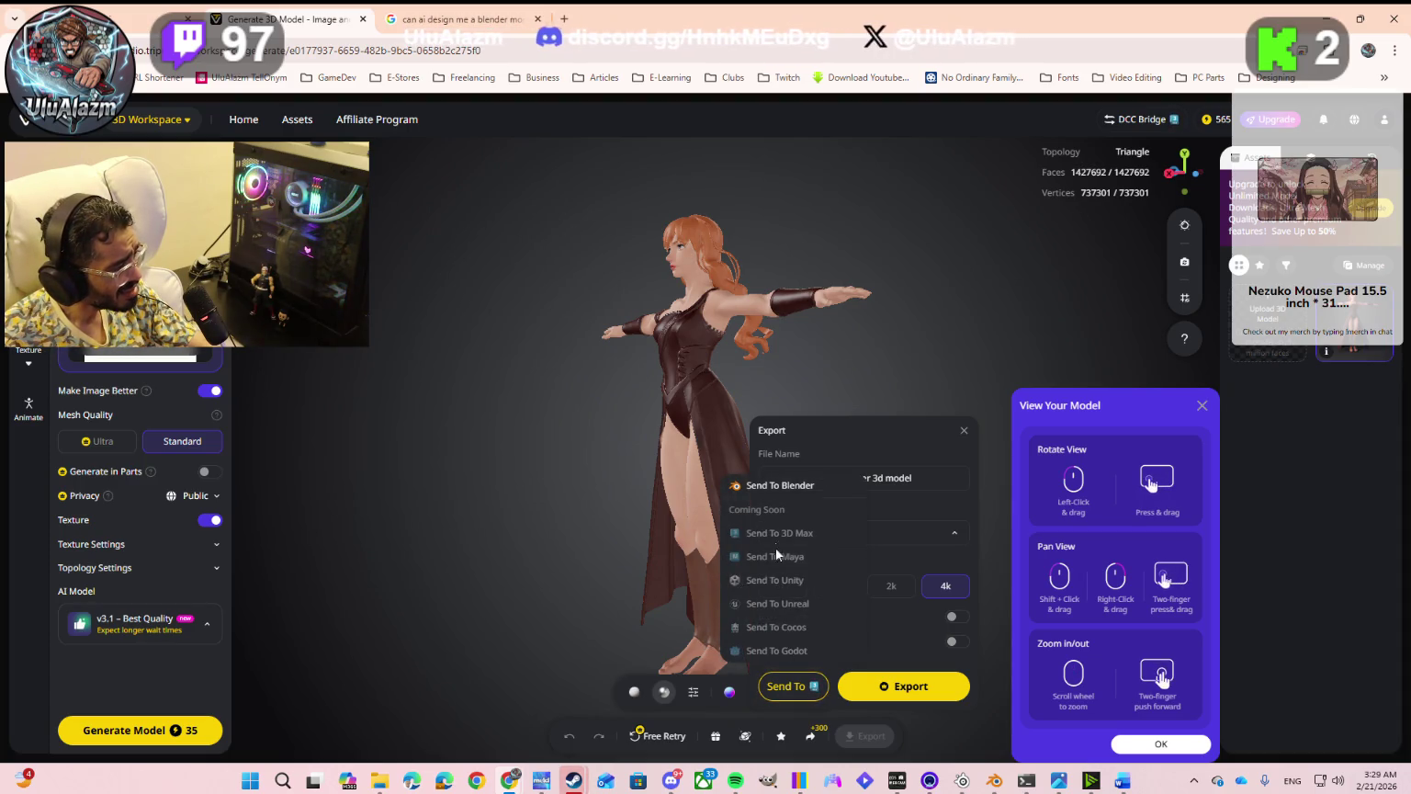
{"action": "left_click", "coordinate": [782, 490]}
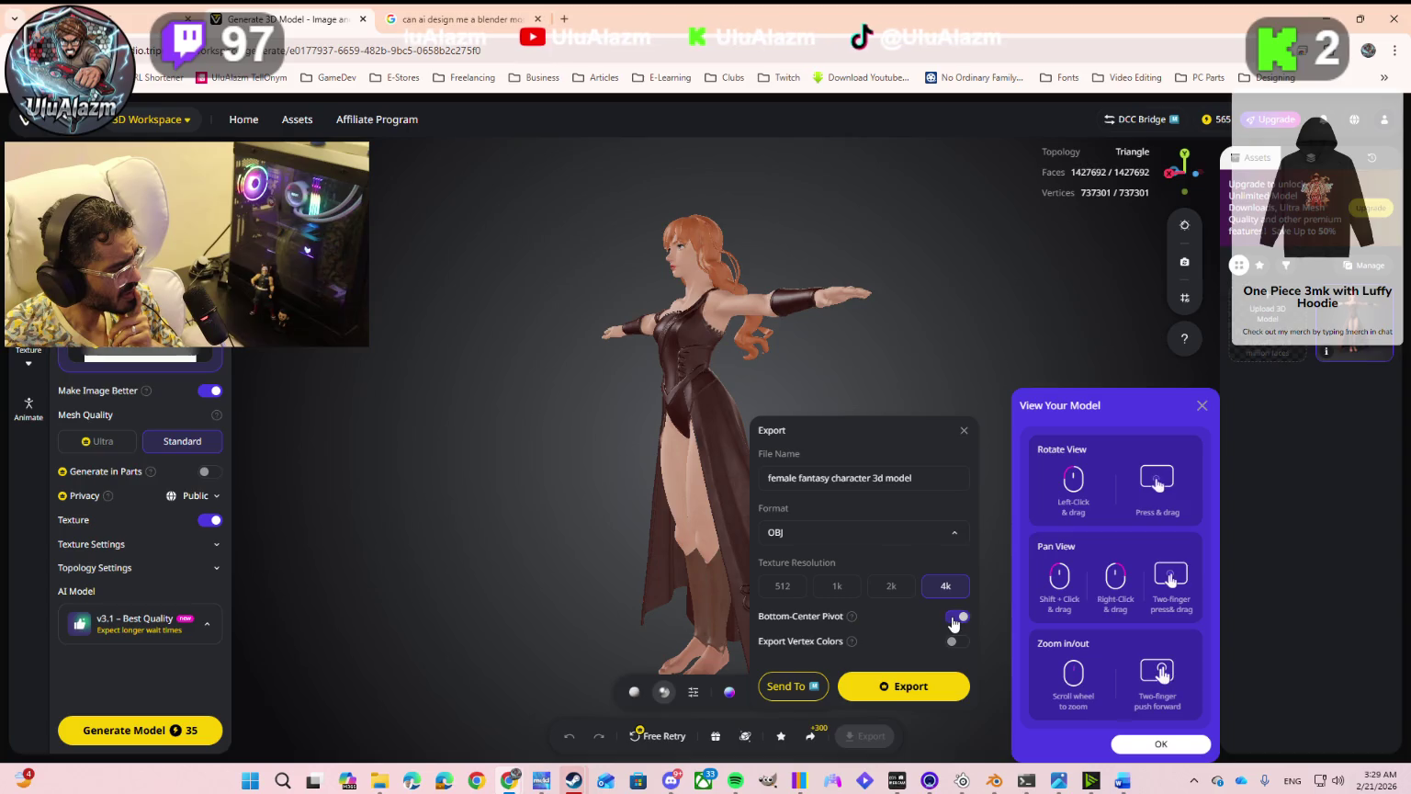
{"action": "mouse_move", "coordinate": [852, 616]}
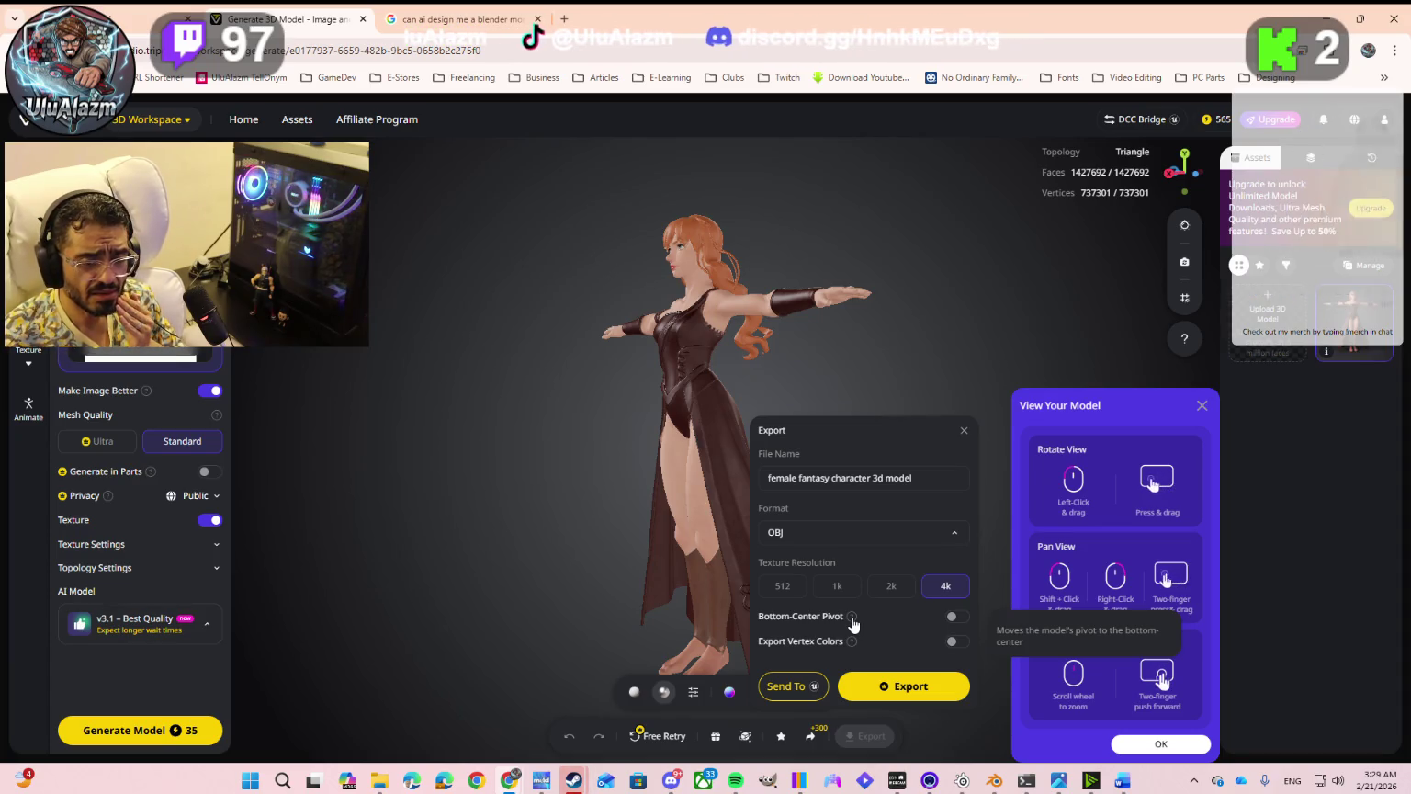
{"action": "mouse_move", "coordinate": [700, 489]}
{"action": "left_mouse_down"}
{"action": "mouse_move", "coordinate": [823, 568]}
{"action": "mouse_move", "coordinate": [825, 598]}
{"action": "mouse_move", "coordinate": [818, 487]}
{"action": "mouse_move", "coordinate": [724, 501]}
{"action": "mouse_move", "coordinate": [822, 483]}
{"action": "mouse_move", "coordinate": [679, 474]}
{"action": "mouse_move", "coordinate": [778, 534]}
{"action": "mouse_move", "coordinate": [751, 542]}
{"action": "left_mouse_up"}
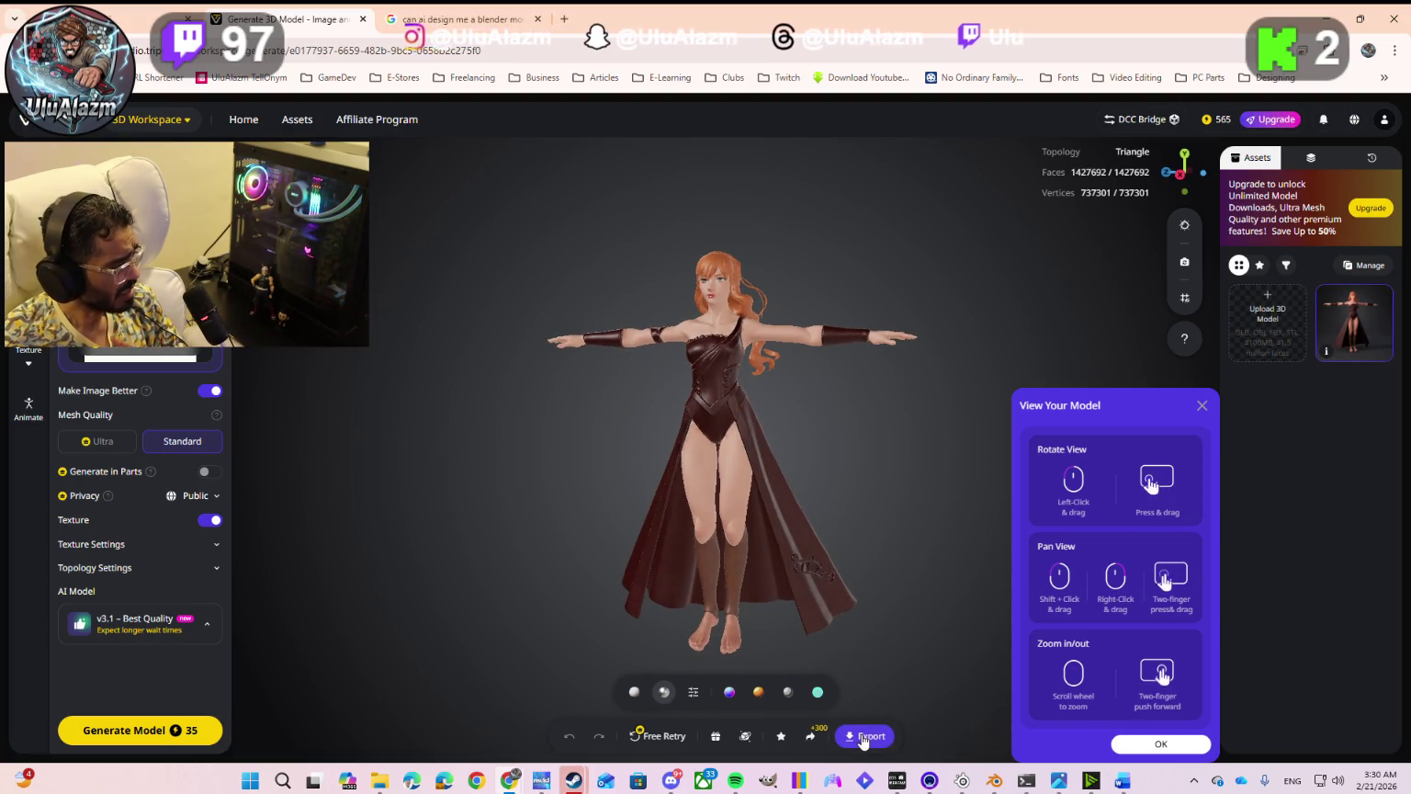
Step: Cycle the preview through the Normal, Hologram, Textured and Cartoon render styles
{"action": "left_click", "coordinate": [732, 694]}
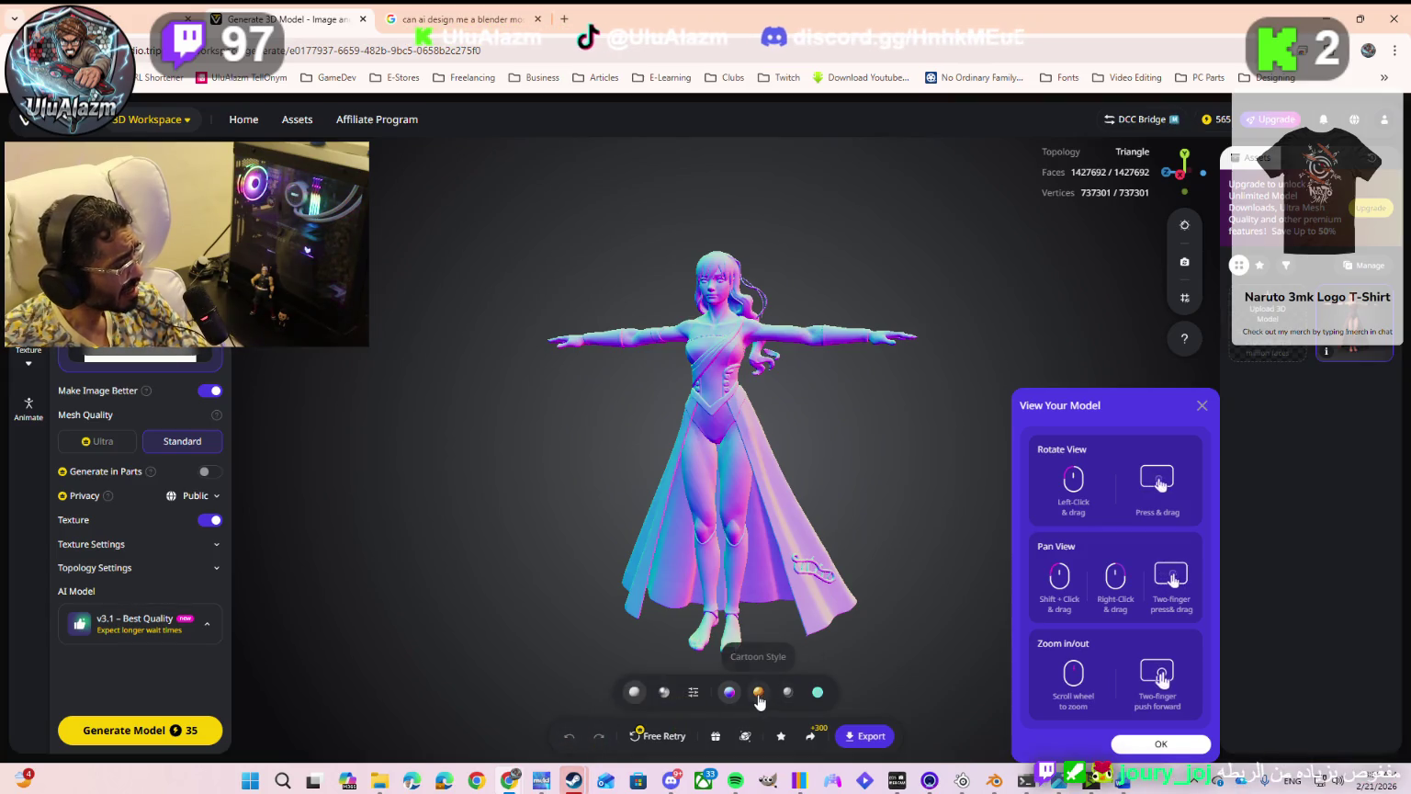
{"action": "left_click", "coordinate": [818, 693]}
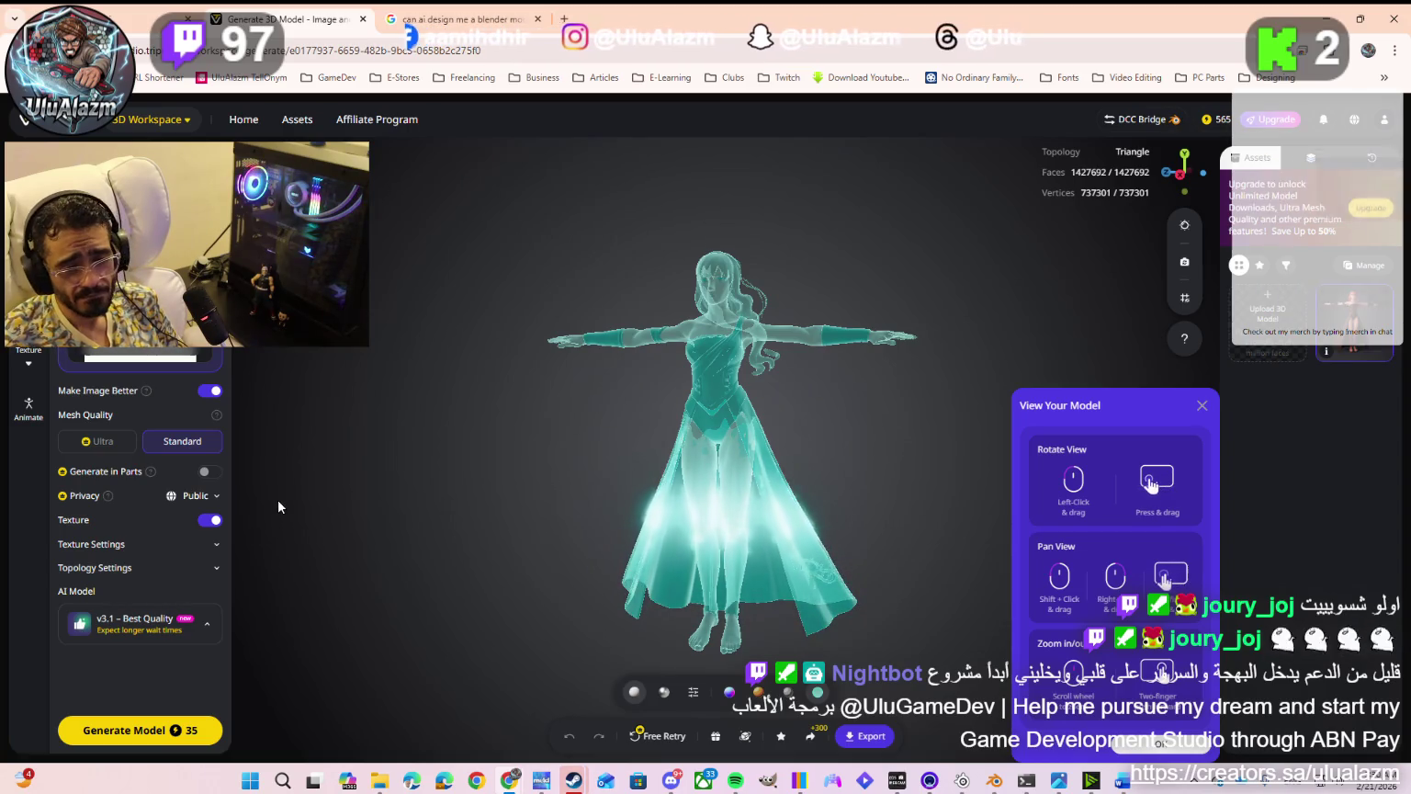
{"action": "left_click", "coordinate": [692, 695]}
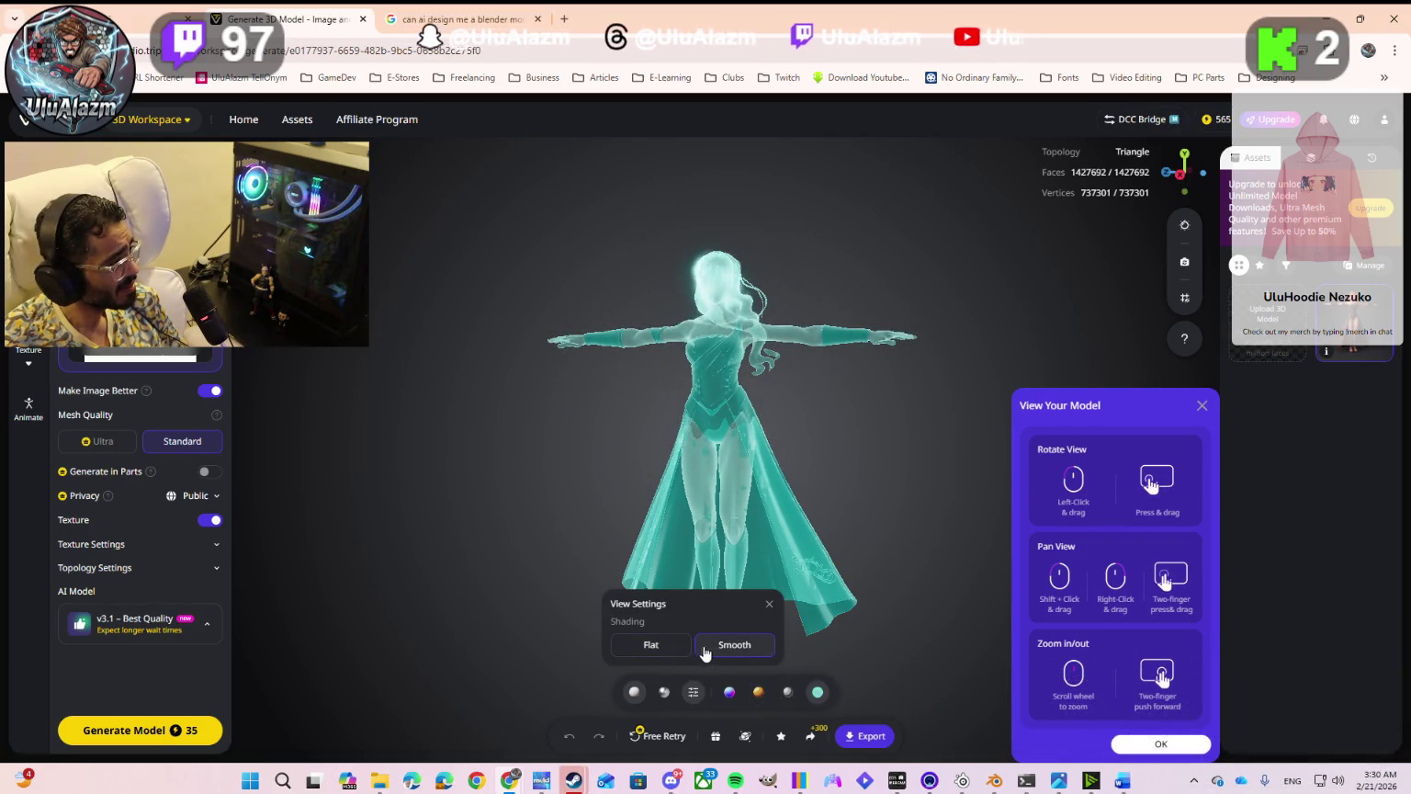
{"action": "left_click", "coordinate": [692, 695]}
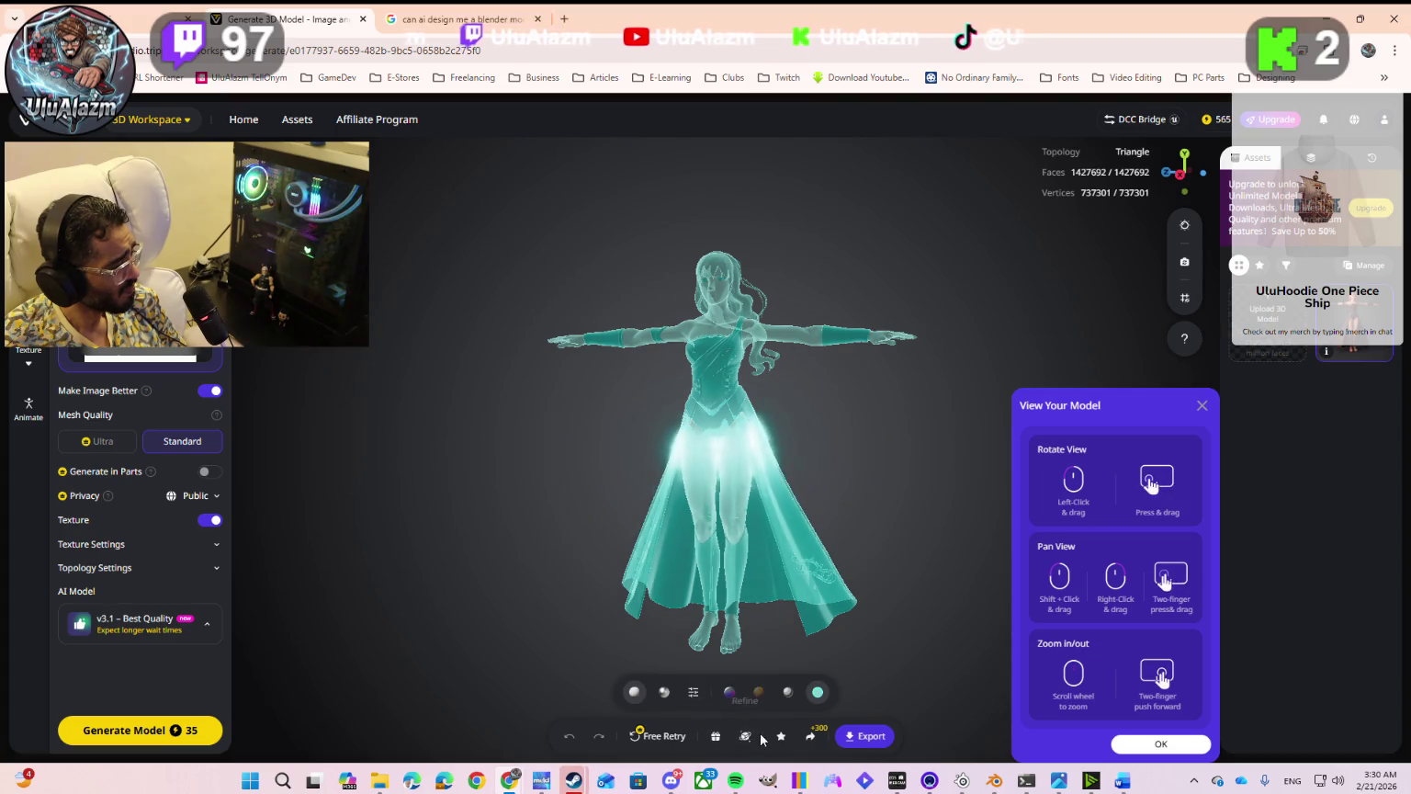
{"action": "mouse_move", "coordinate": [634, 691]}
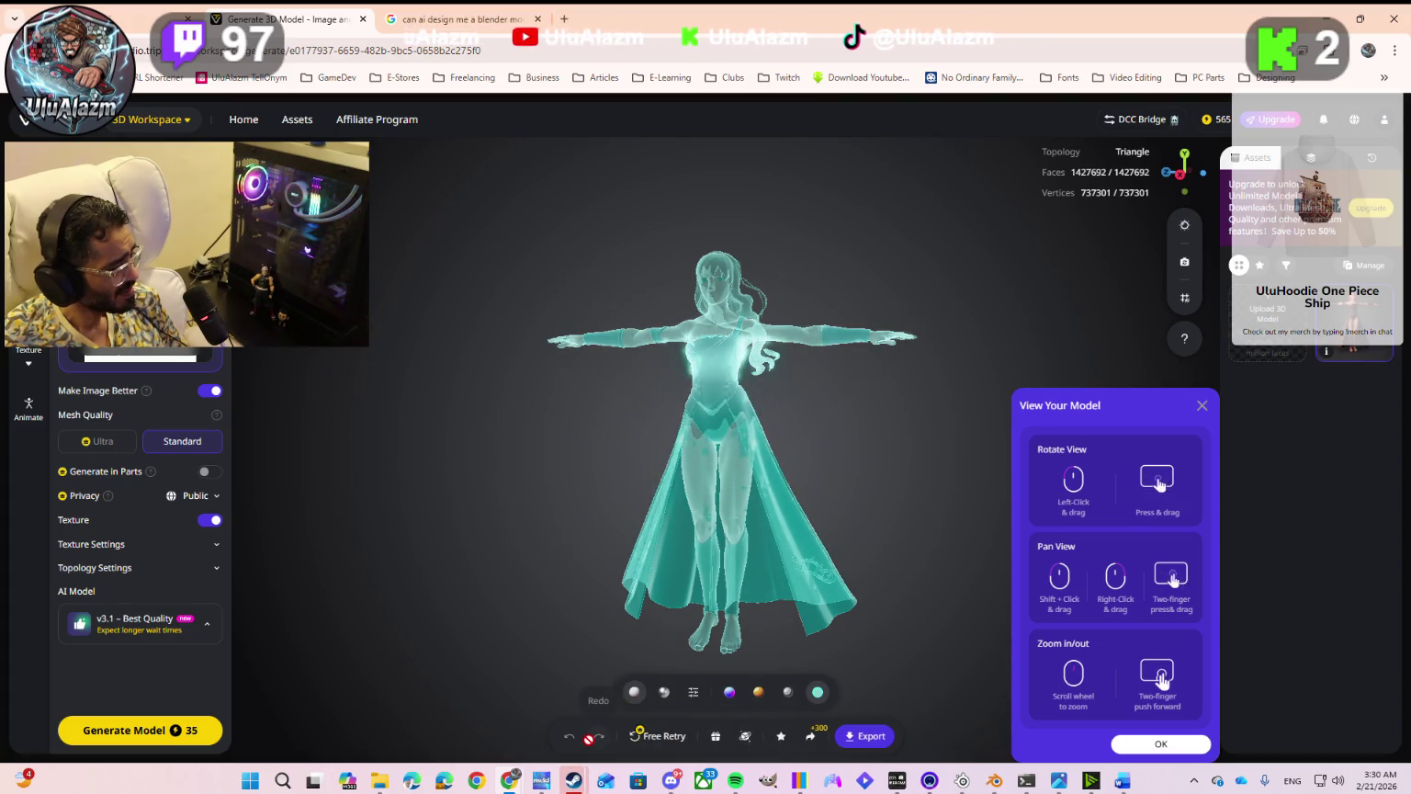
{"action": "left_click", "coordinate": [665, 695]}
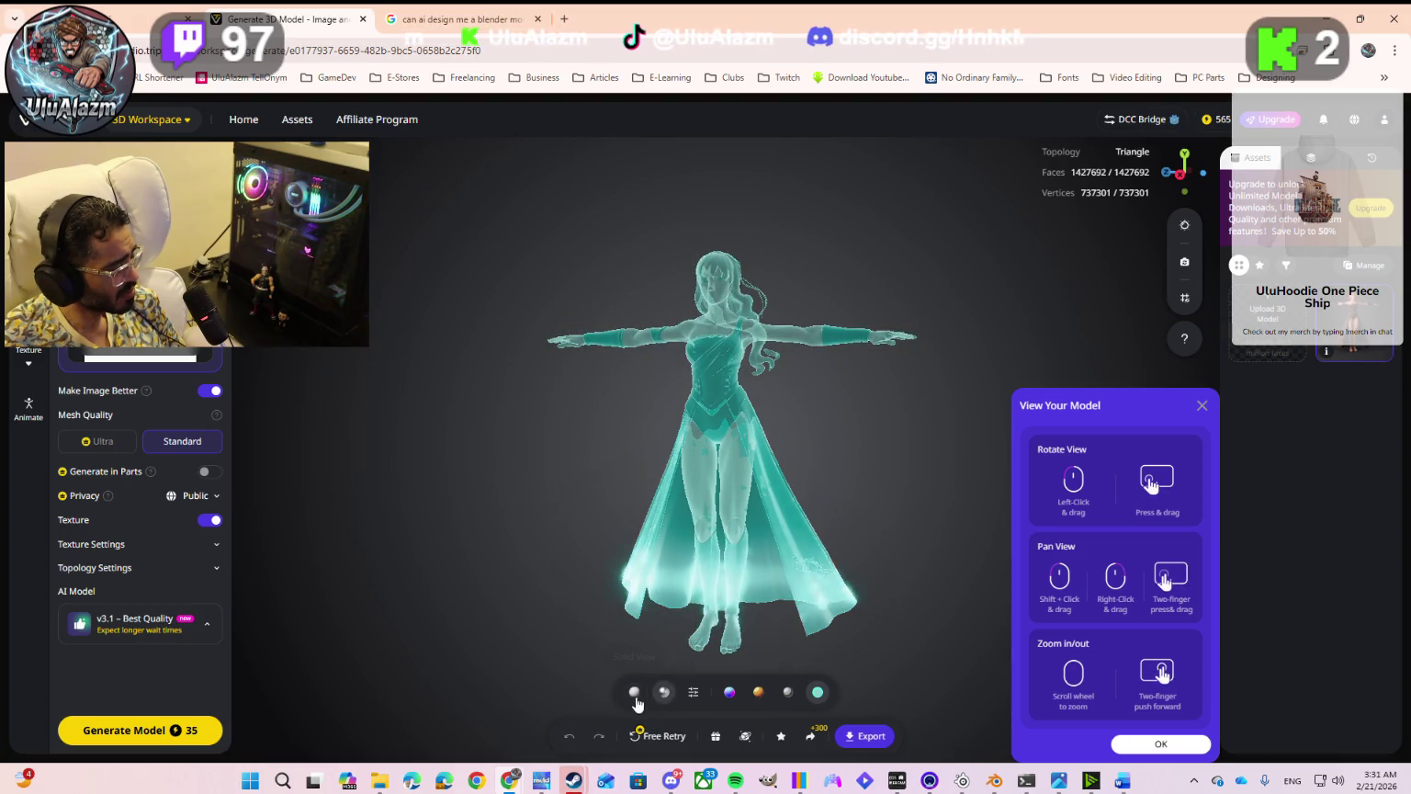
{"action": "left_click", "coordinate": [727, 694]}
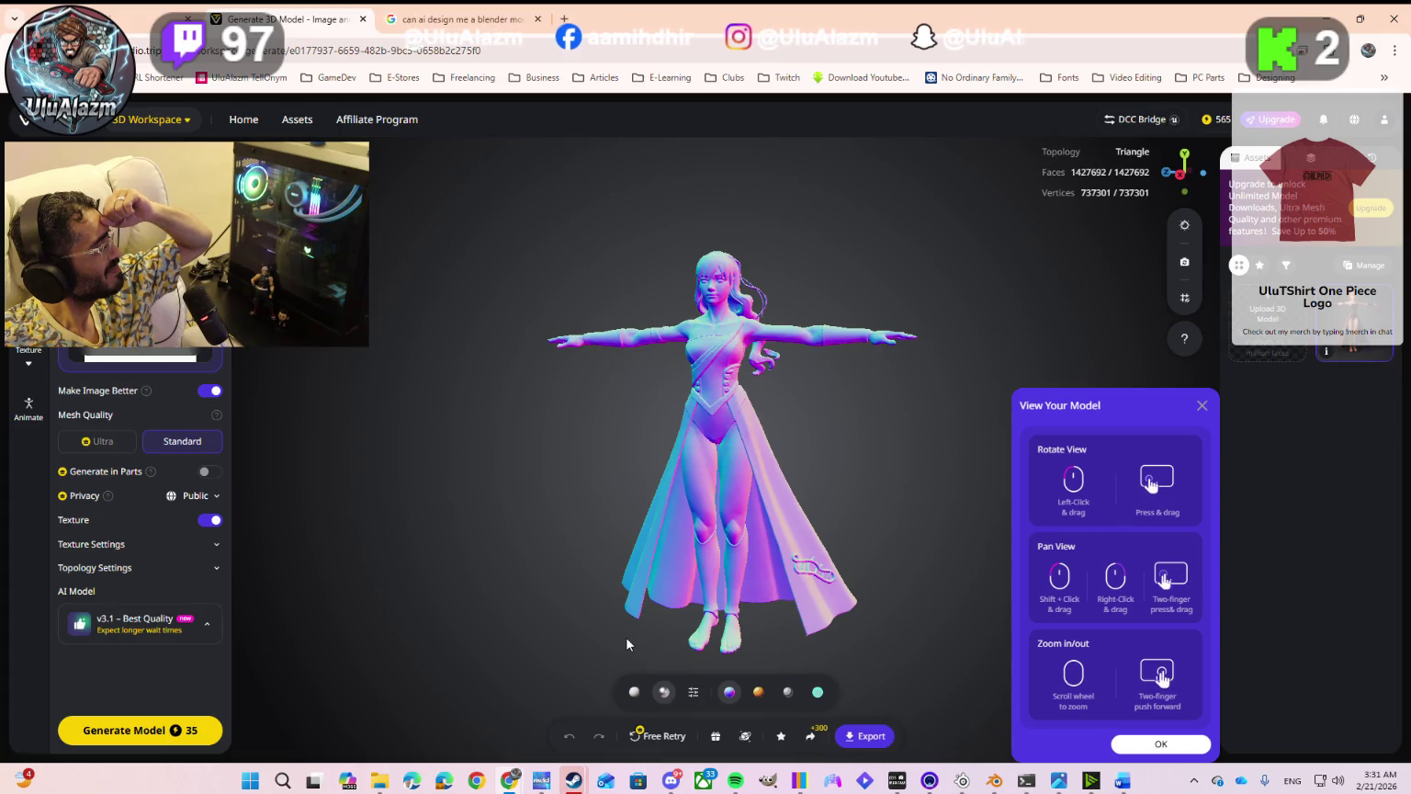
{"action": "left_click", "coordinate": [757, 693]}
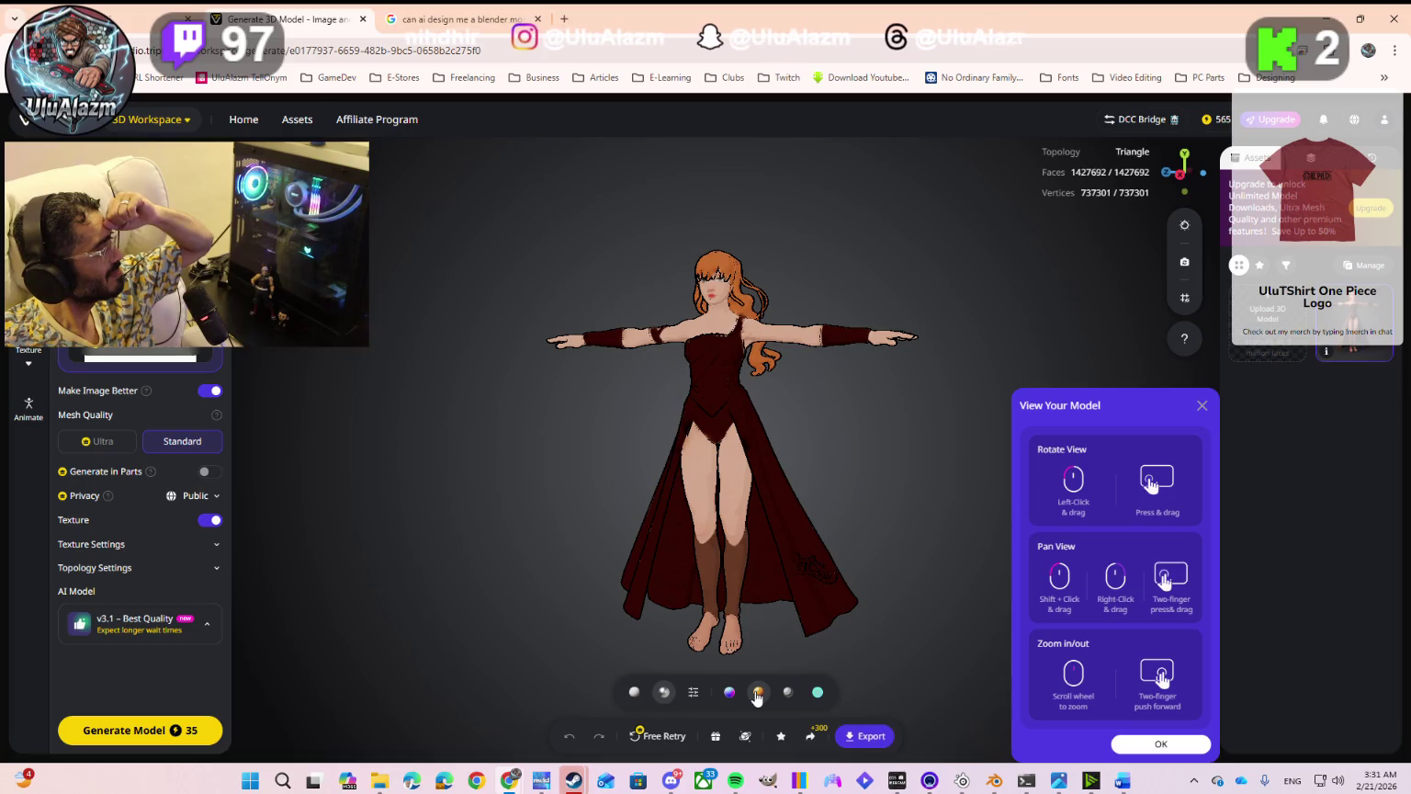
Step: Orbit while comparing Normal, Cartoon, Clay and Hologram styles, ending on the full-colour texture
{"action": "mouse_move", "coordinate": [770, 601]}
{"action": "left_mouse_down"}
{"action": "mouse_move", "coordinate": [704, 613]}
{"action": "mouse_move", "coordinate": [747, 678]}
{"action": "left_mouse_up"}
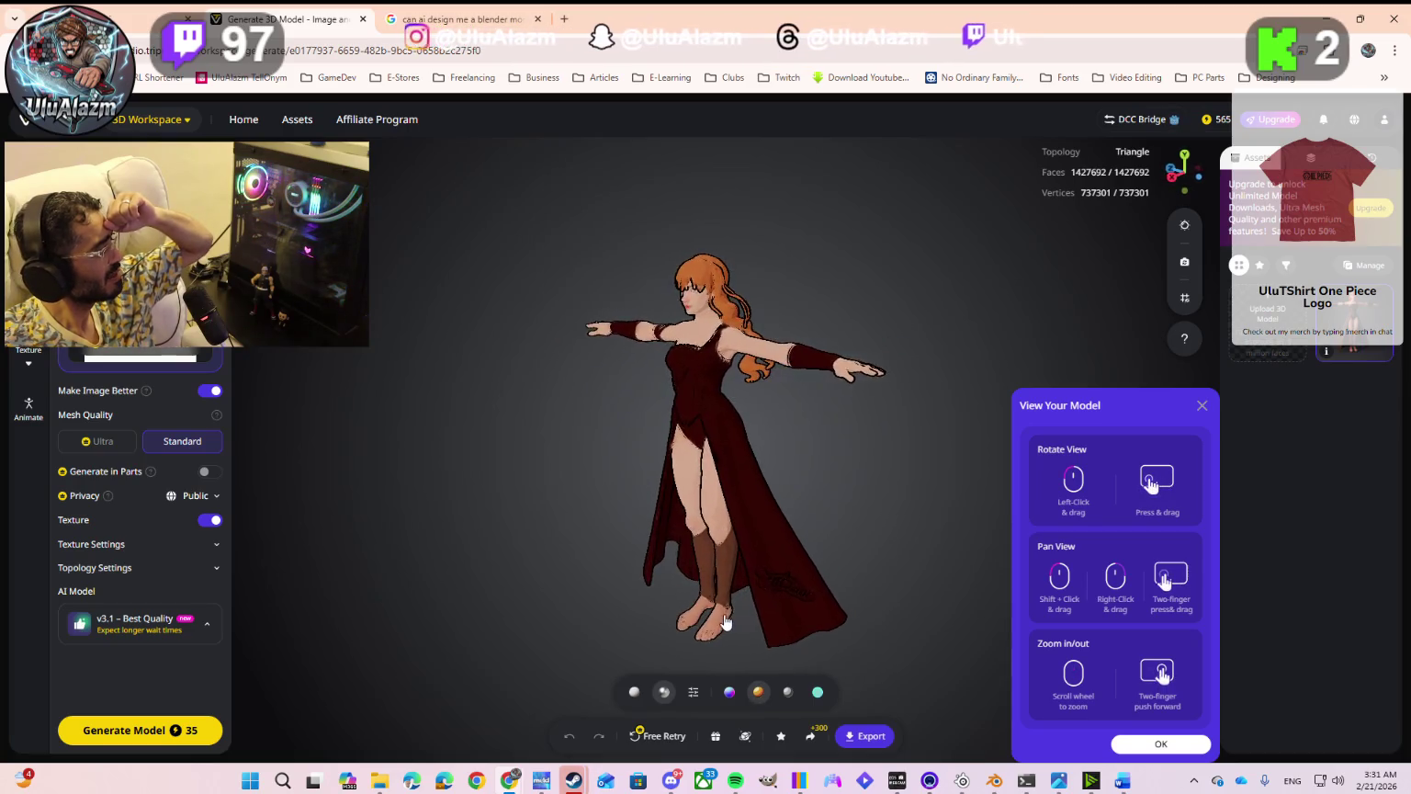
{"action": "left_click", "coordinate": [731, 694]}
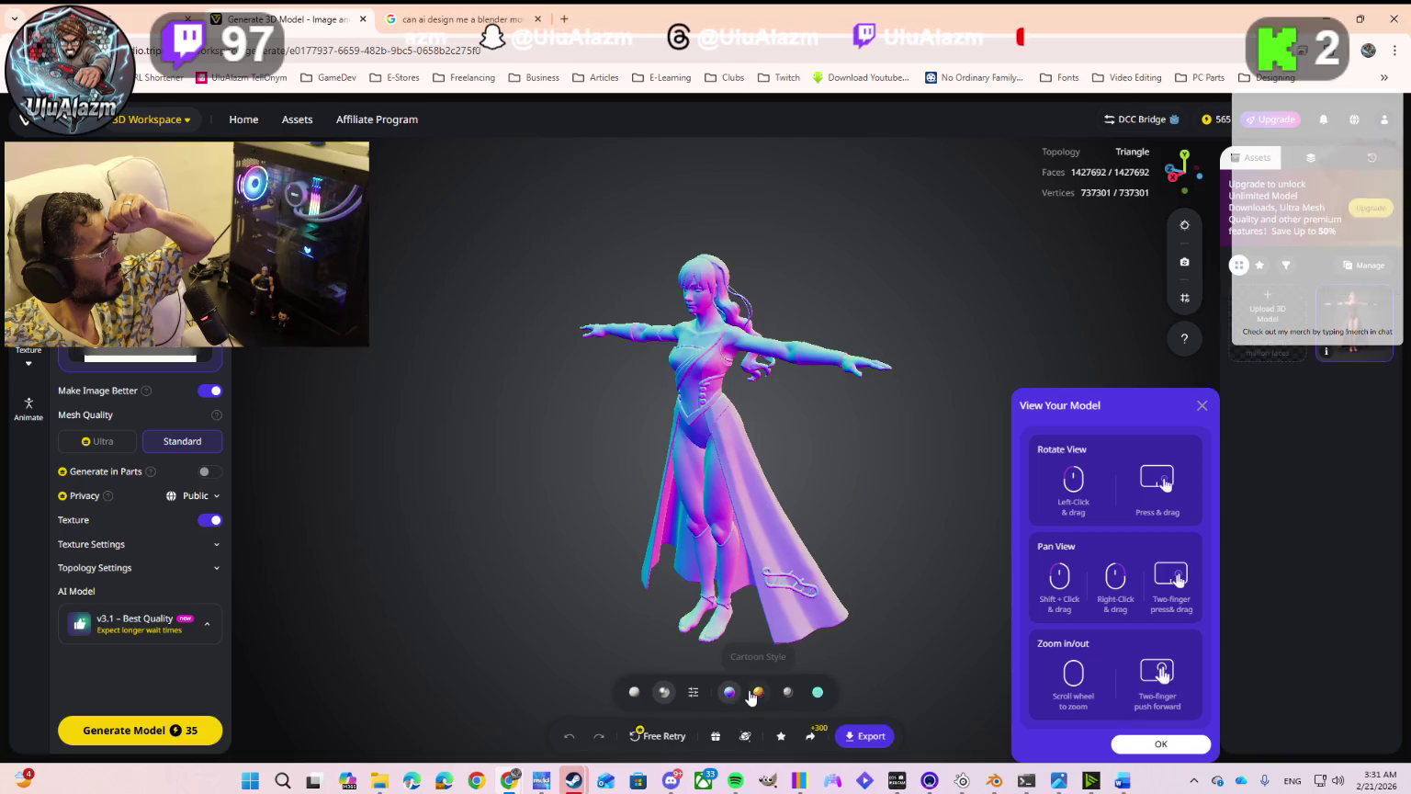
{"action": "left_click", "coordinate": [758, 694]}
{"action": "mouse_move", "coordinate": [762, 643]}
{"action": "left_mouse_down"}
{"action": "mouse_move", "coordinate": [785, 567]}
{"action": "mouse_move", "coordinate": [869, 570]}
{"action": "mouse_move", "coordinate": [815, 581]}
{"action": "left_mouse_up"}
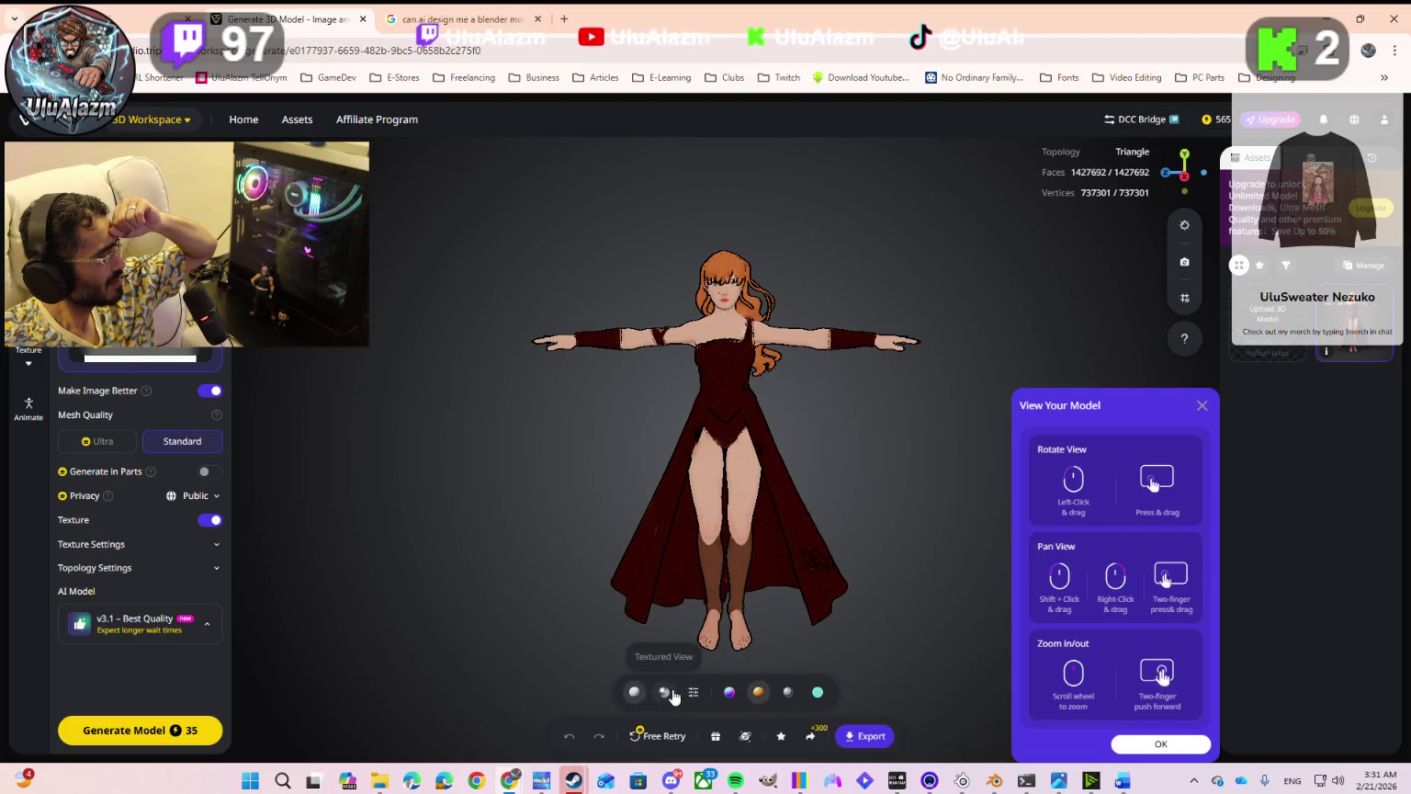
{"action": "left_click", "coordinate": [786, 695]}
{"action": "left_click", "coordinate": [817, 692]}
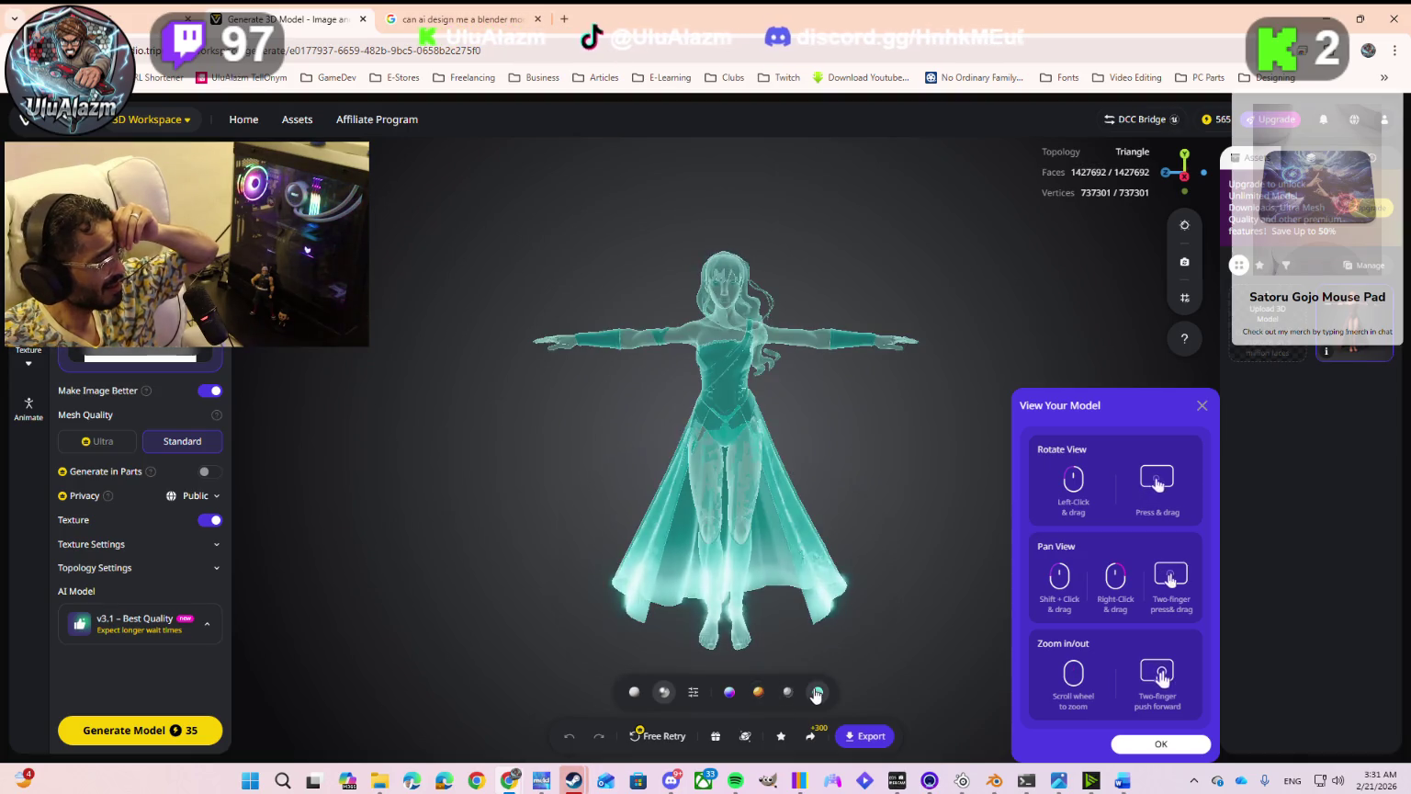
{"action": "left_click_drag", "start_coordinate": [761, 643], "coordinate": [761, 588]}
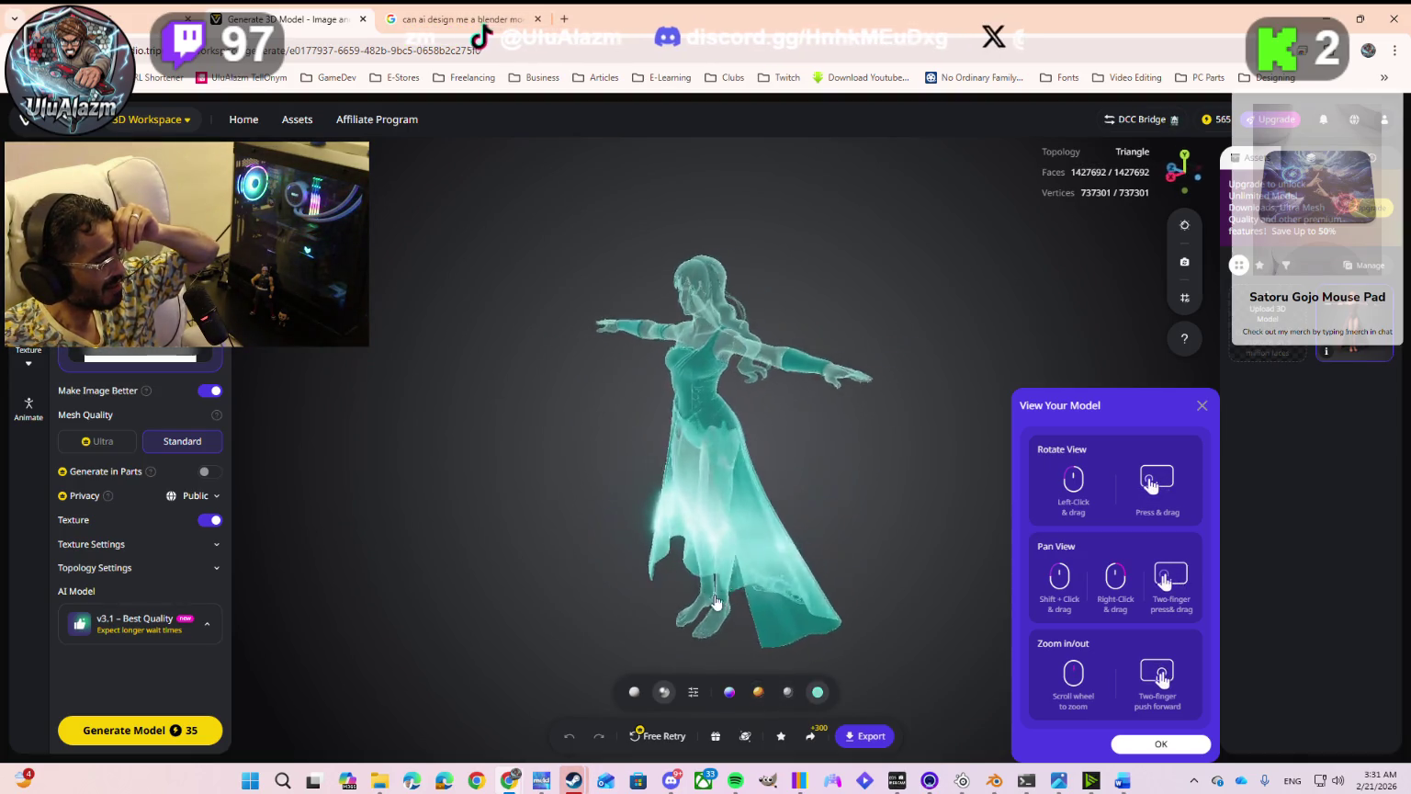
{"action": "left_click", "coordinate": [761, 693]}
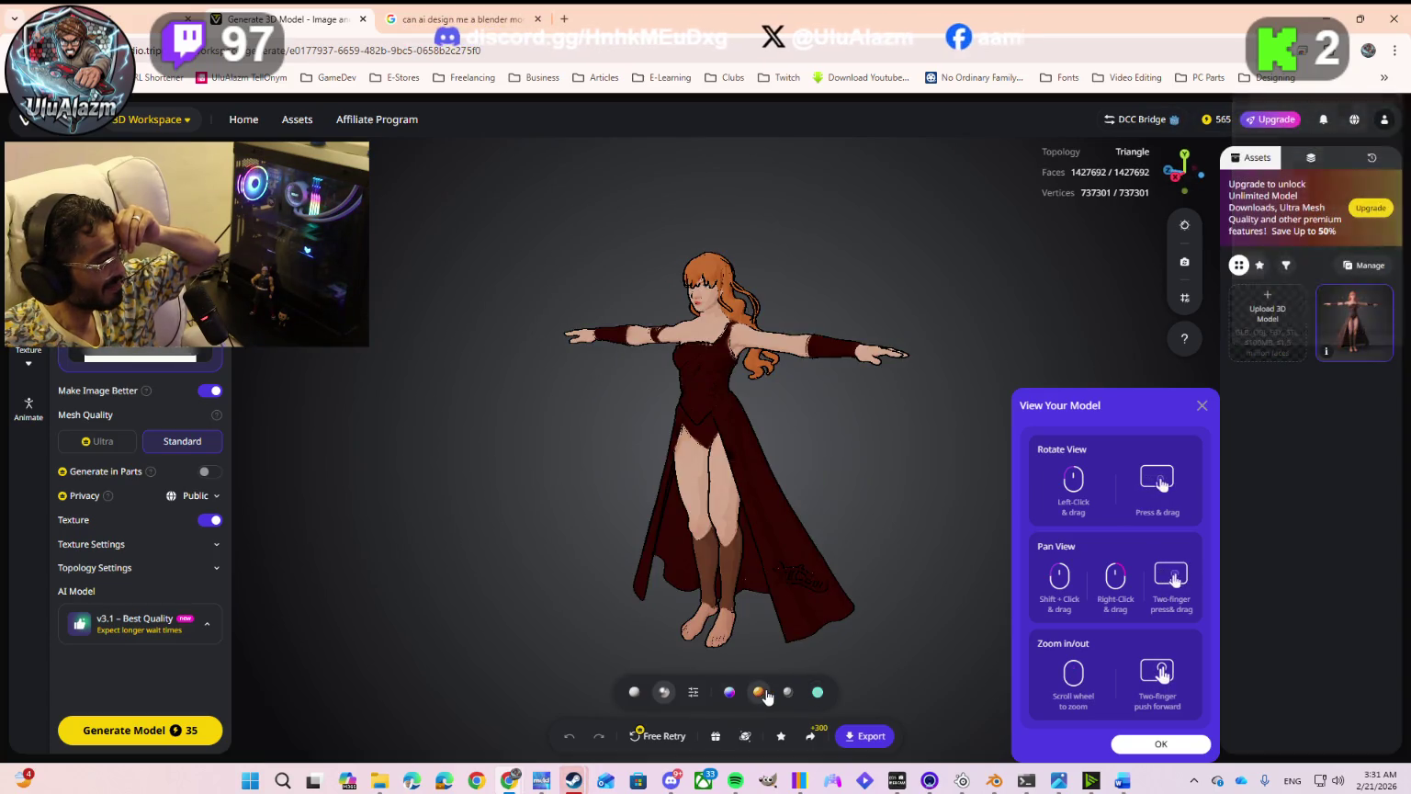
Step: Choose Send To Blender from the Export dialog's Send To list for the textured character
{"action": "left_click", "coordinate": [867, 736]}
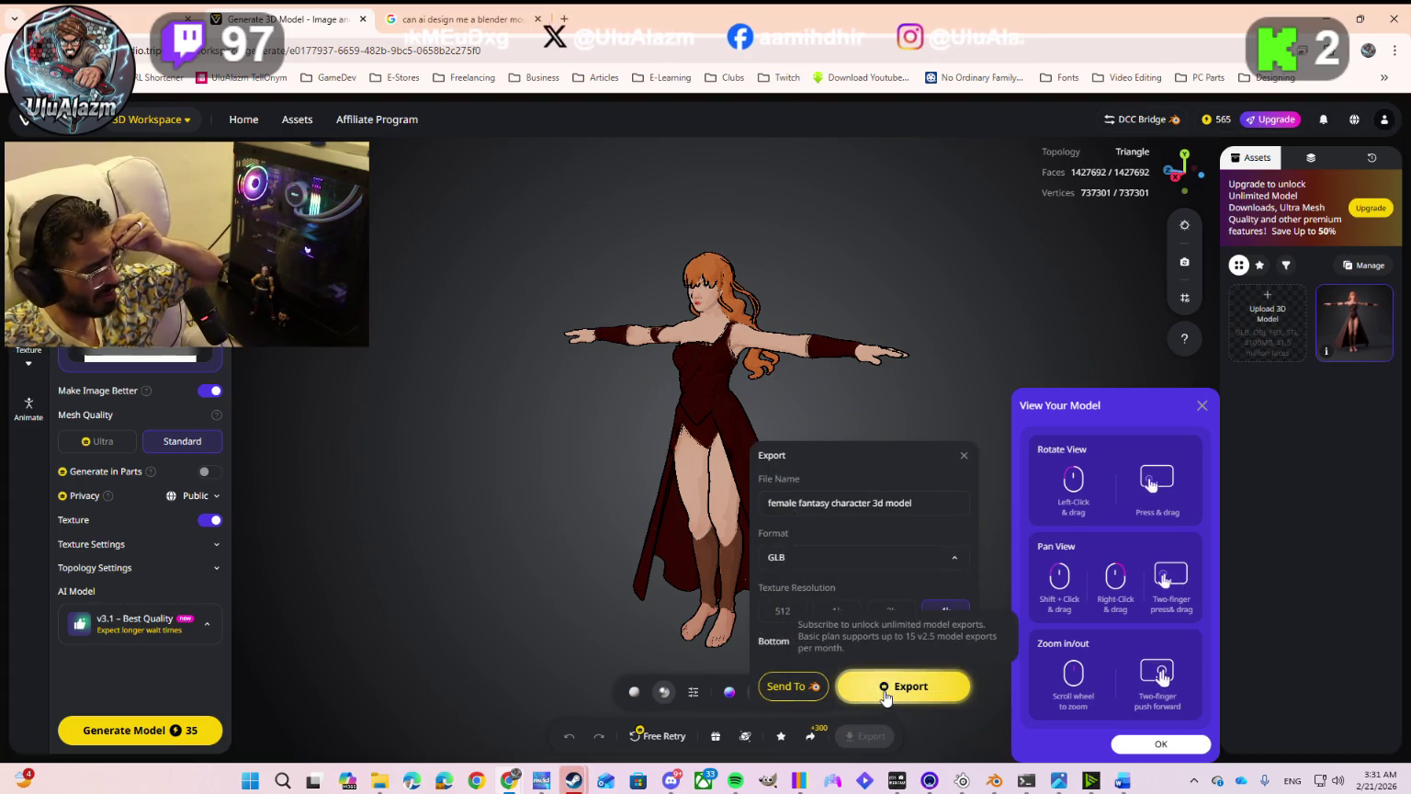
{"action": "left_click", "coordinate": [806, 687]}
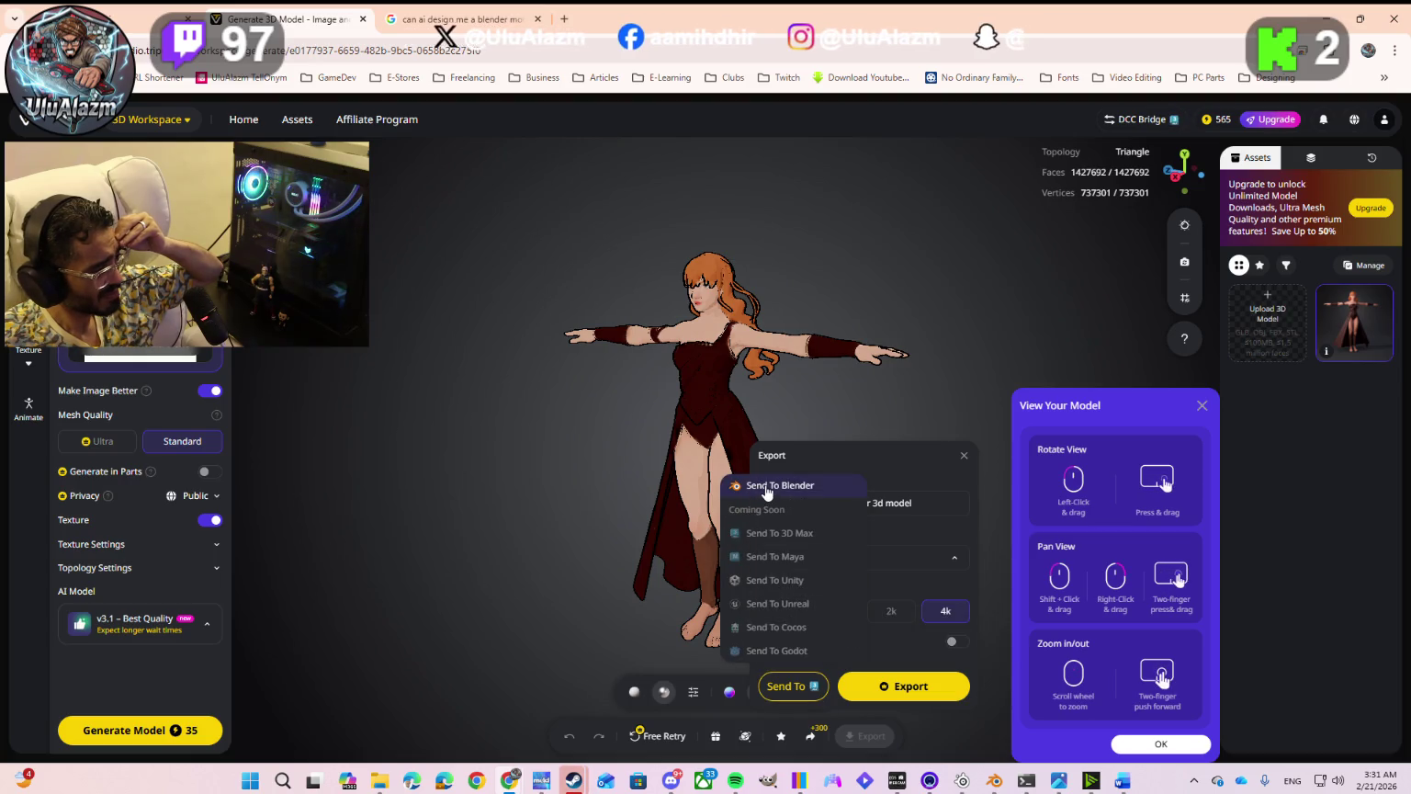
{"action": "left_click", "coordinate": [766, 492]}
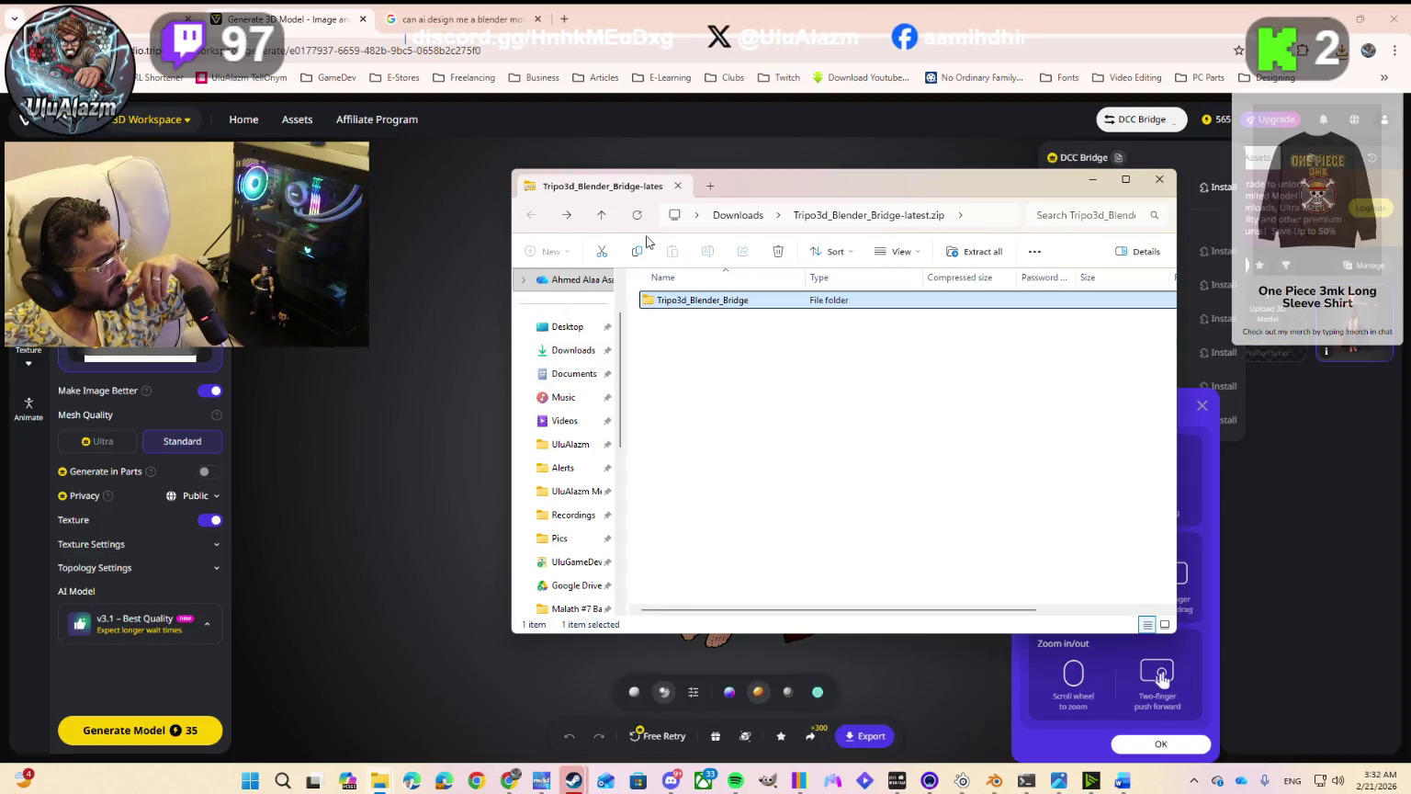
Step: Use Extract All on Tripo3d_Blender_Bridge-latest.zip in Downloads to unpack it into a matching folder
{"action": "left_click", "coordinate": [603, 216]}
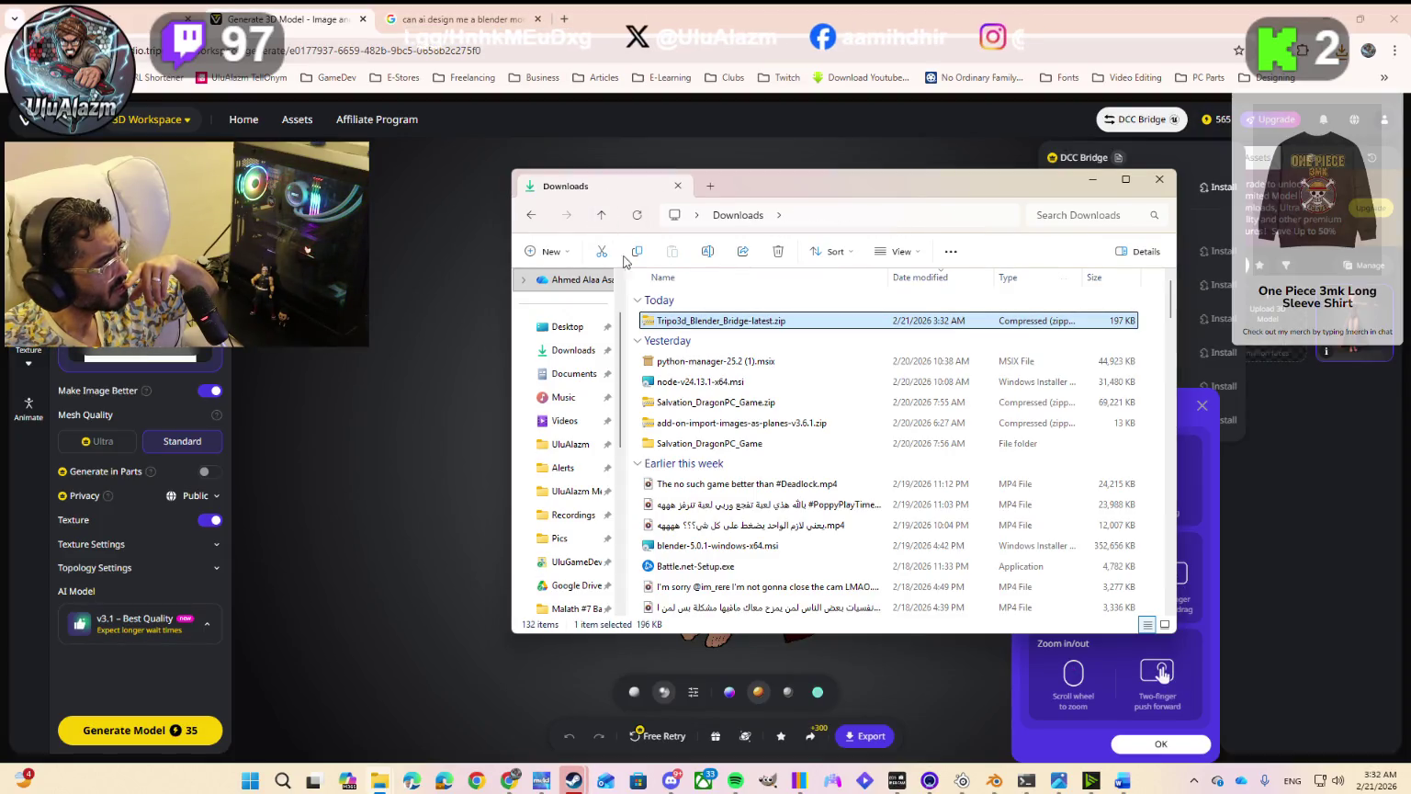
{"action": "right_click", "coordinate": [670, 324]}
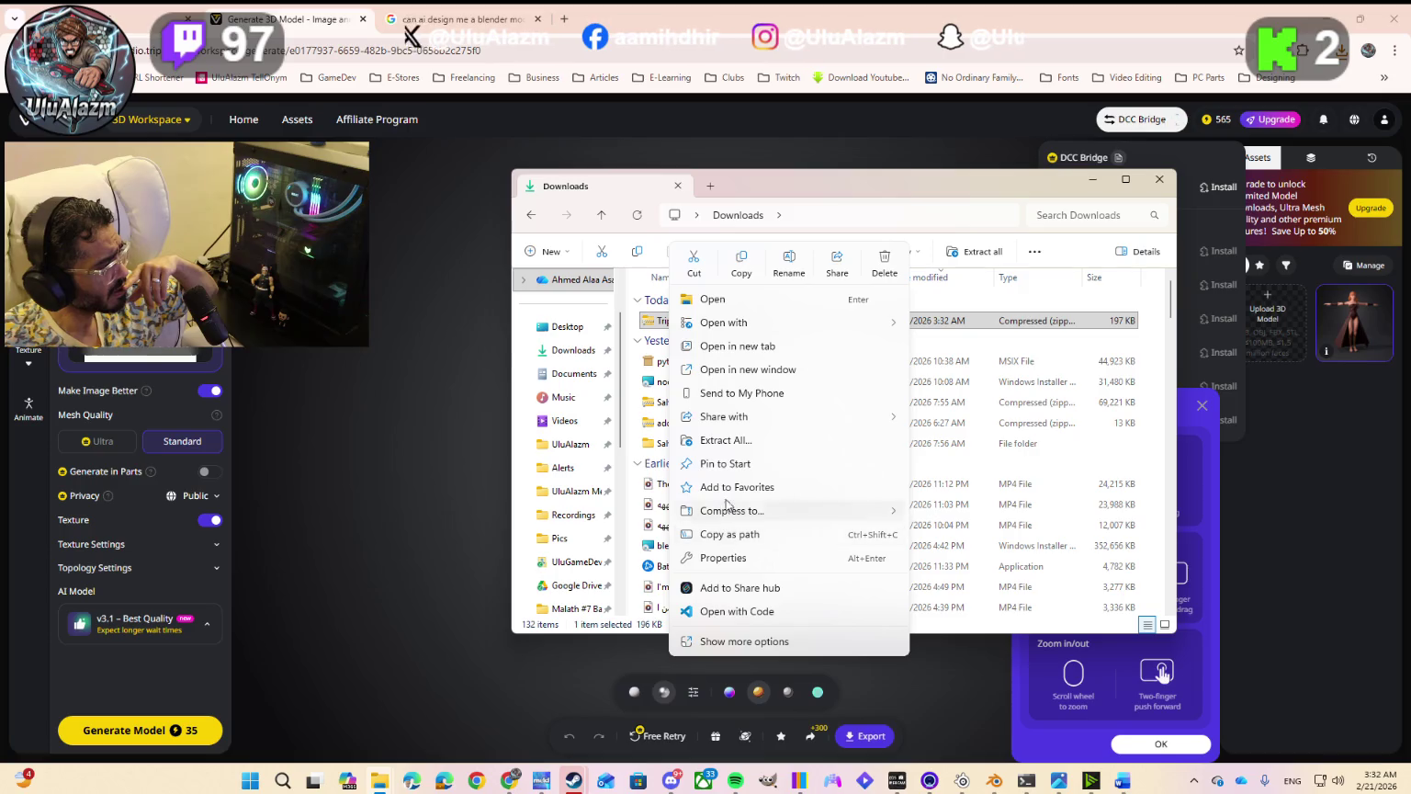
{"action": "left_click", "coordinate": [724, 441]}
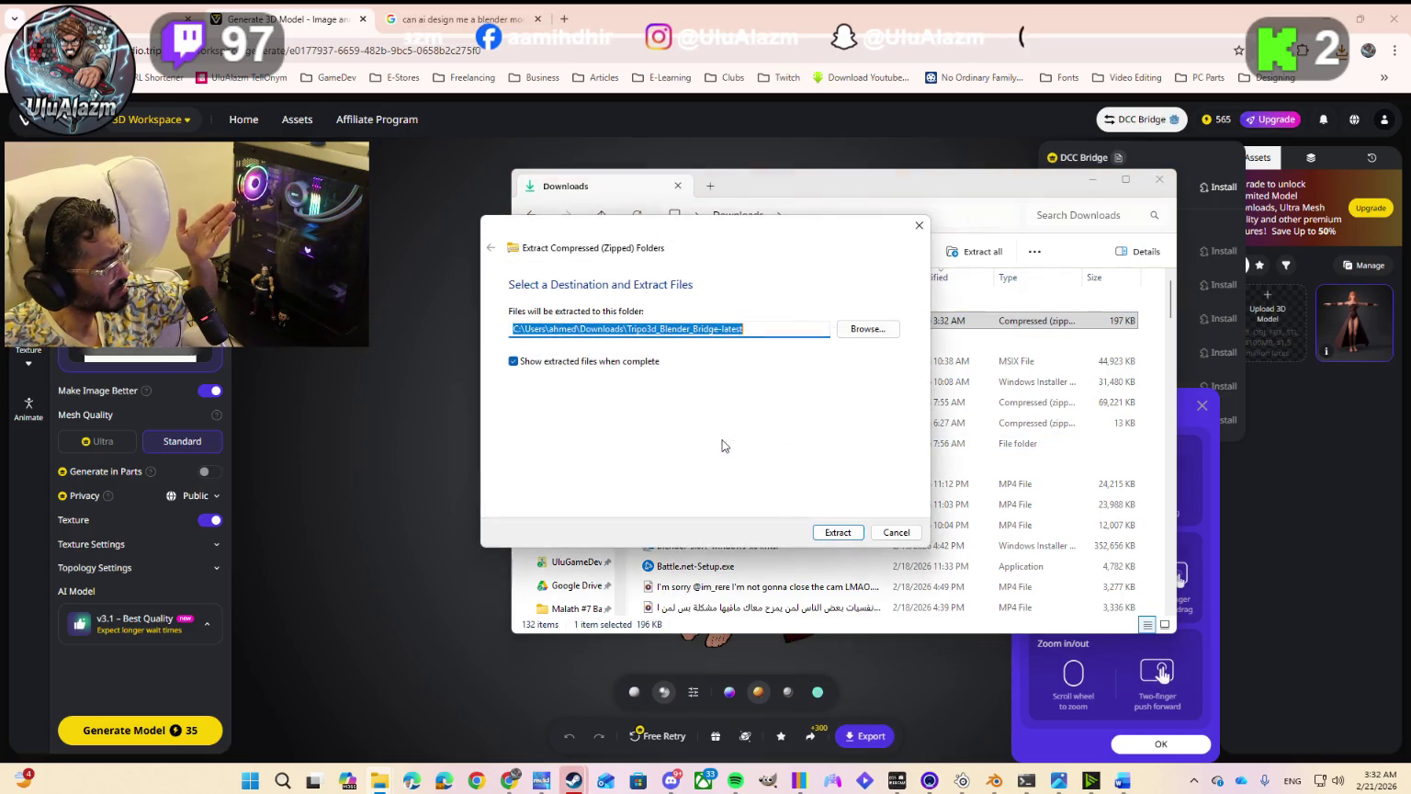
{"action": "left_click", "coordinate": [832, 531]}
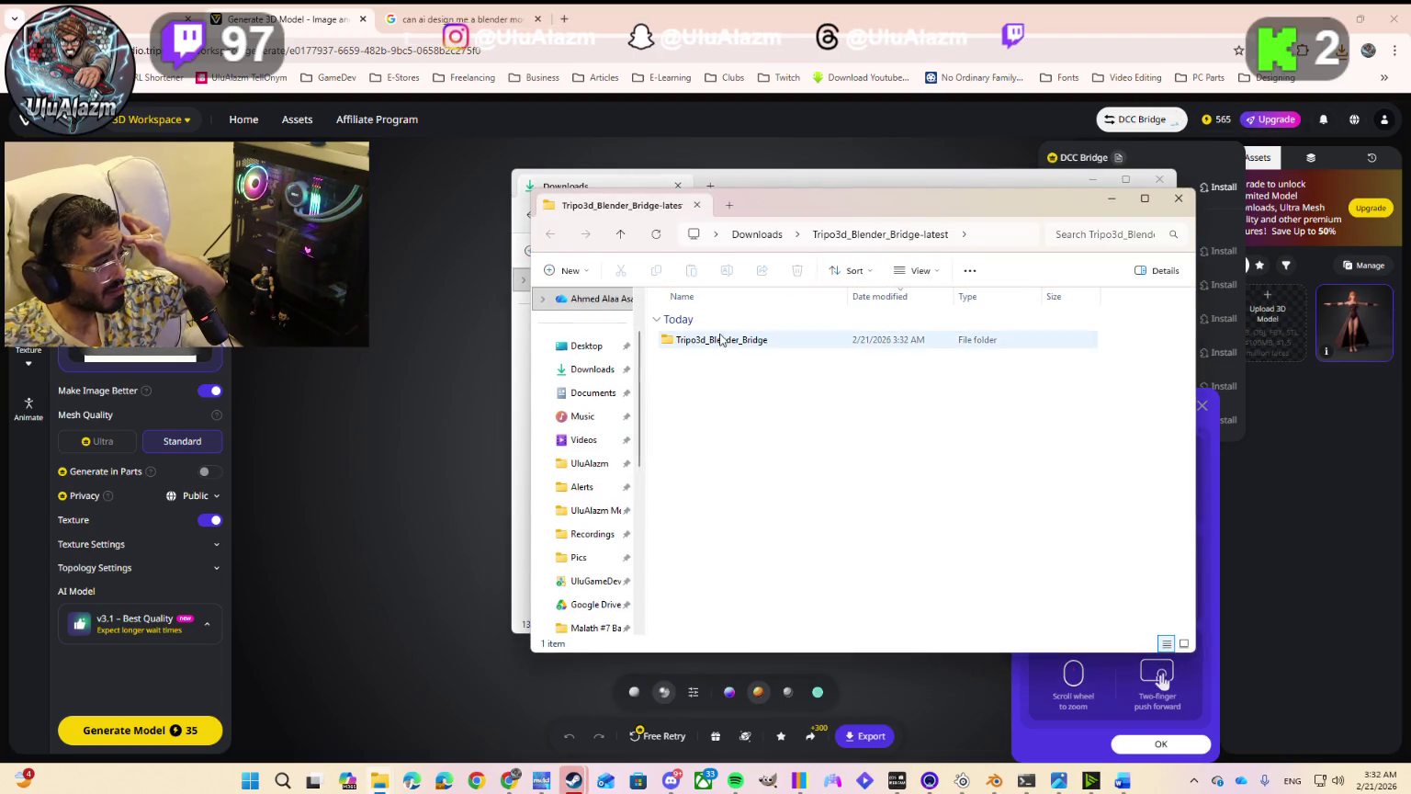
{"action": "left_click", "coordinate": [994, 781]}
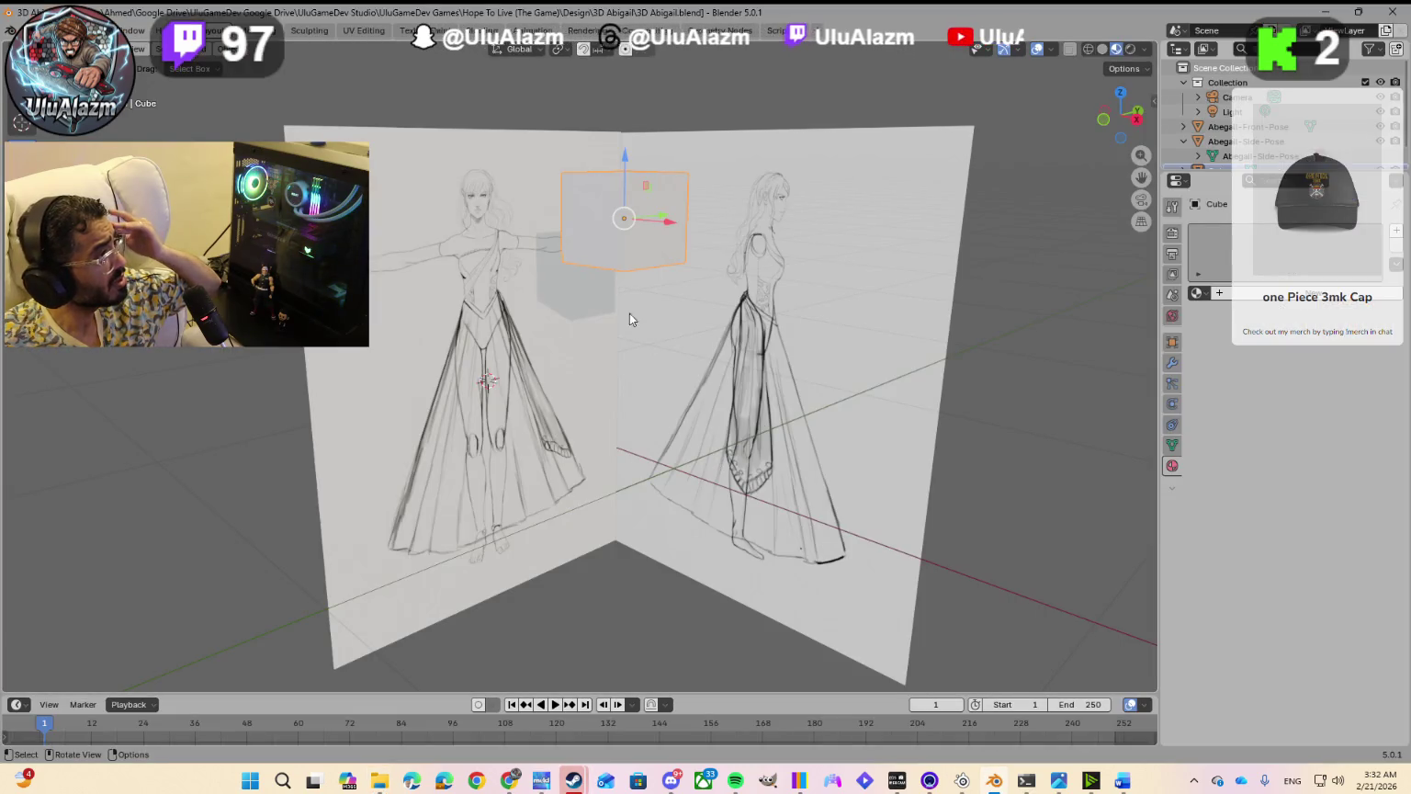
{"action": "left_click", "coordinate": [64, 30]}
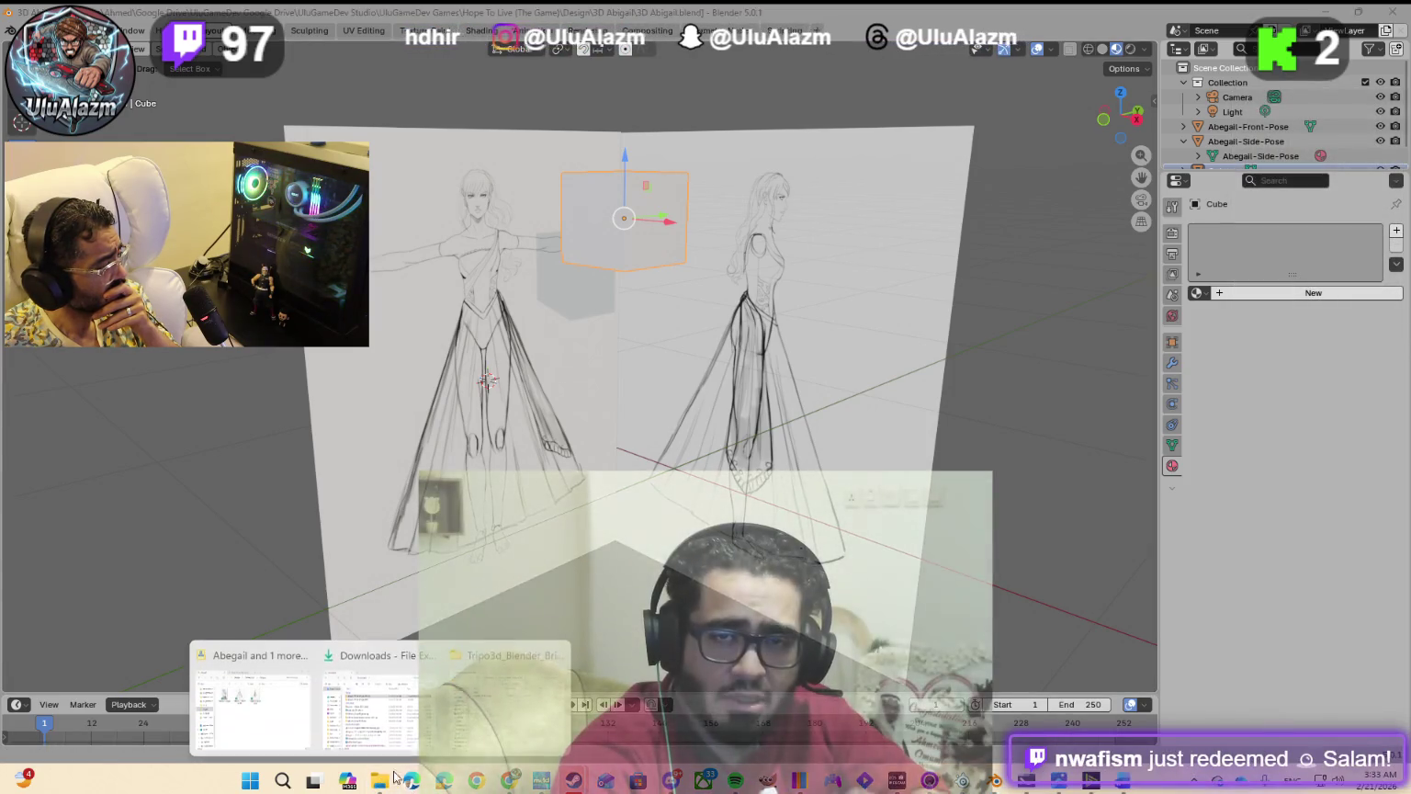
{"action": "mouse_move", "coordinate": [379, 781]}
{"action": "left_click", "coordinate": [476, 708]}
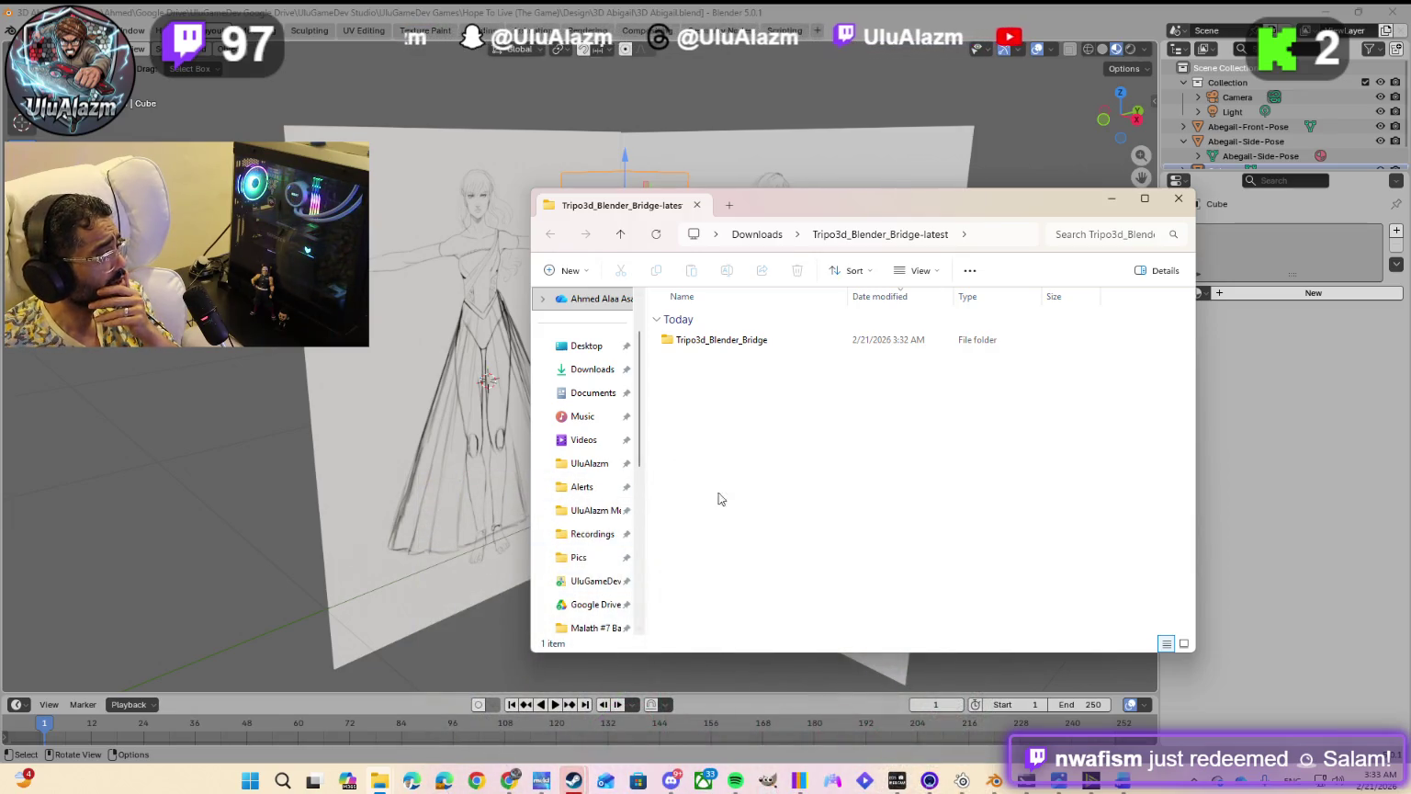
Step: Inspect __init__.py in the Tripo3d_Blender_Bridge folder, then return to Tripo in Chrome
{"action": "double_click", "coordinate": [742, 342]}
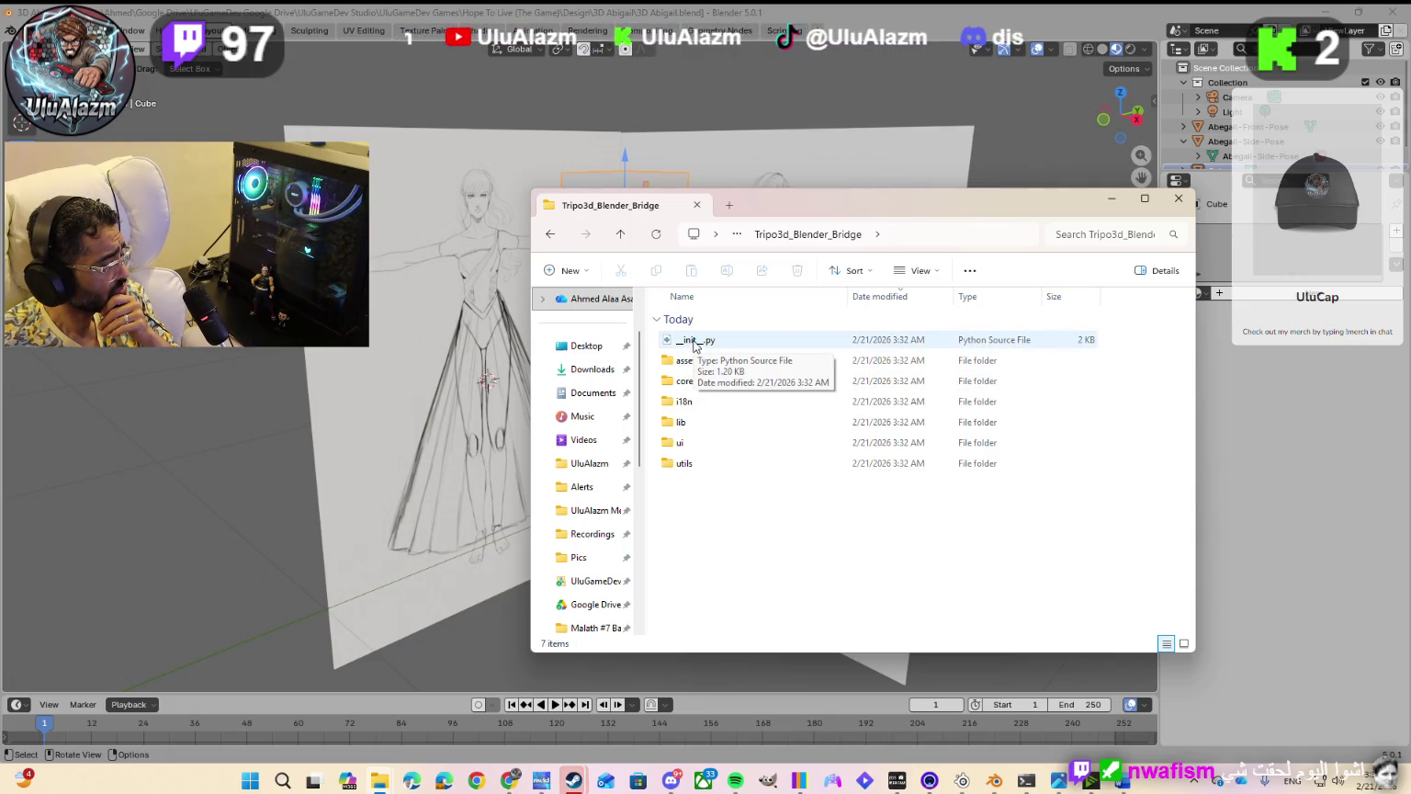
{"action": "right_click", "coordinate": [692, 346]}
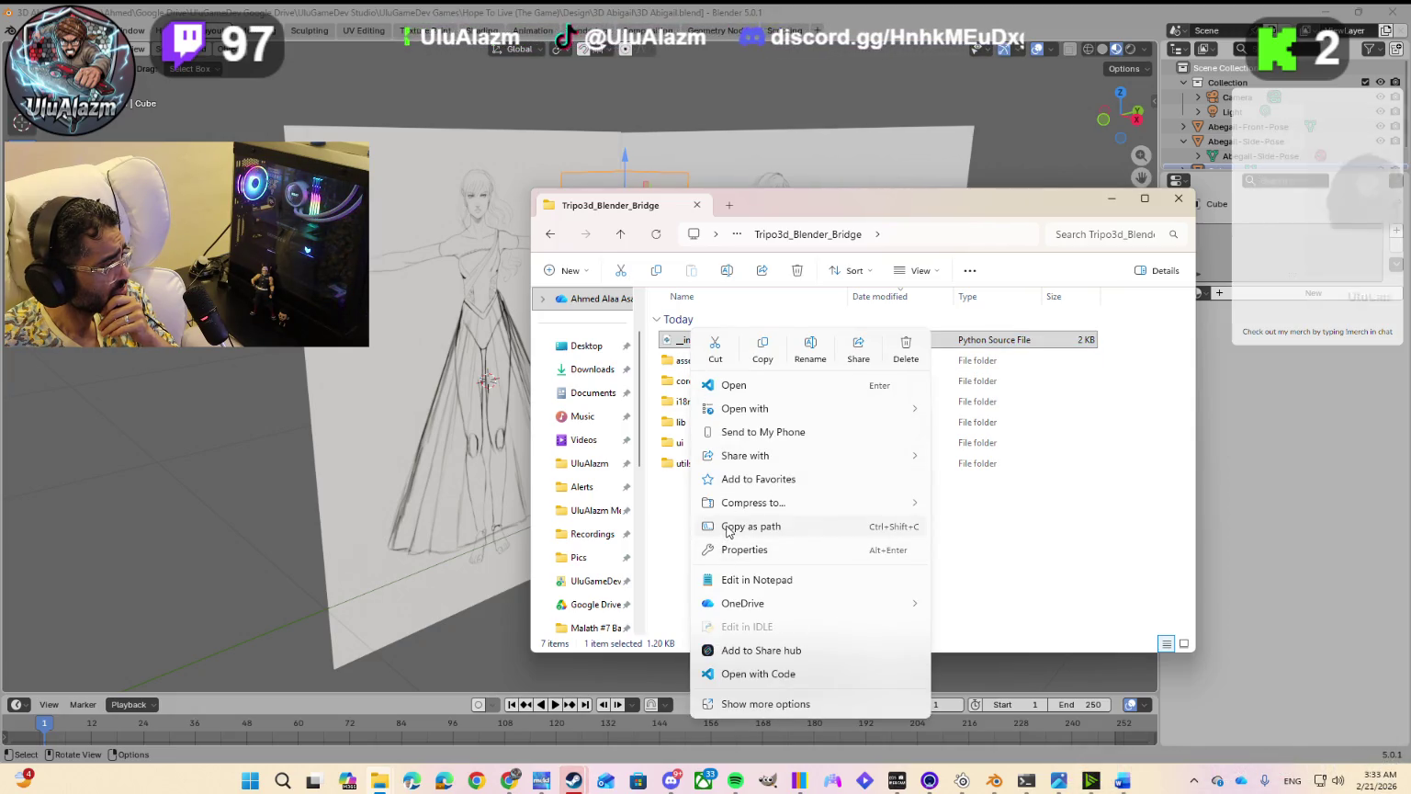
{"action": "left_click", "coordinate": [669, 523]}
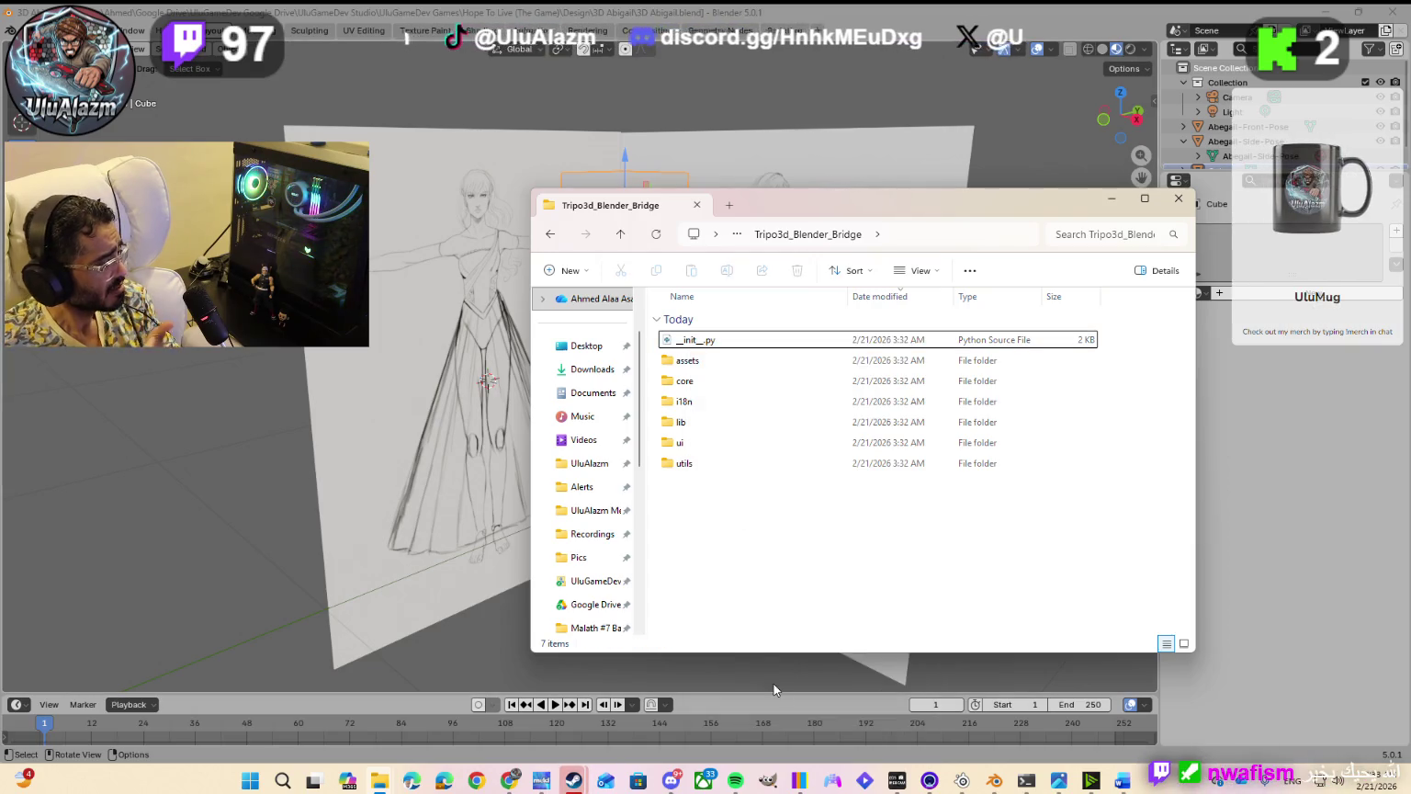
{"action": "left_click", "coordinate": [514, 783]}
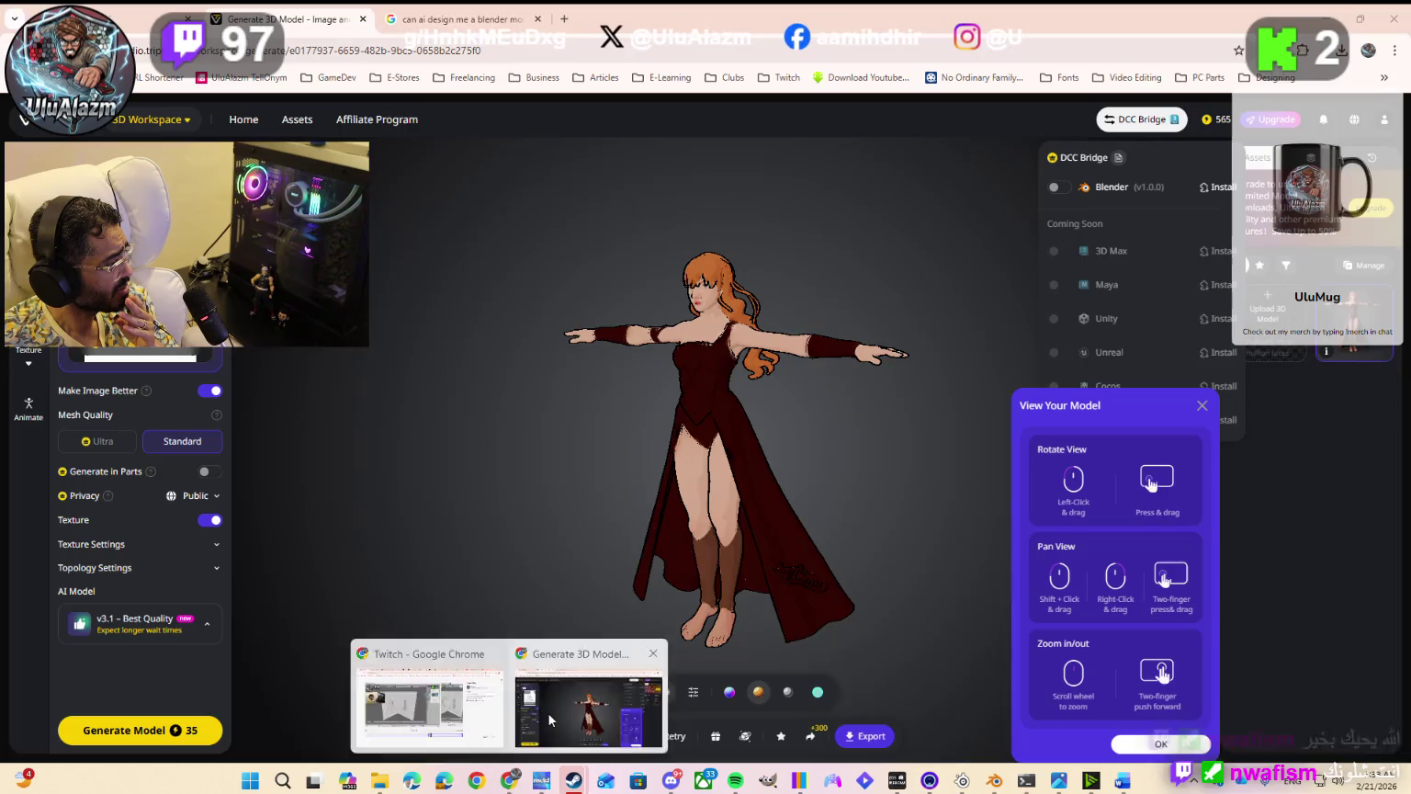
{"action": "mouse_move", "coordinate": [509, 781]}
{"action": "left_click", "coordinate": [547, 712]}
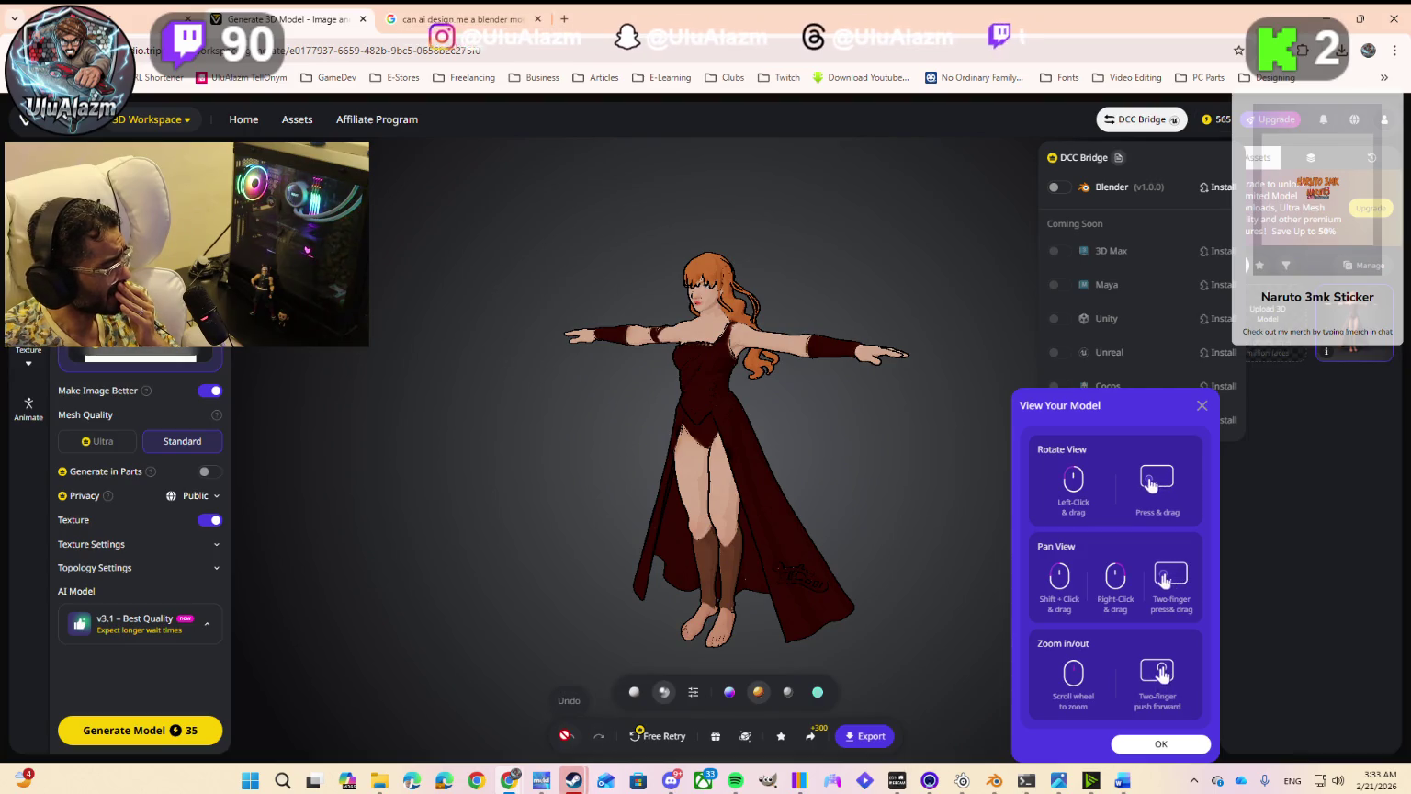
Step: Switch export format from GLB to OBJ, send Abigail to Blender, then view DCC Bridge plugins
{"action": "left_click", "coordinate": [862, 741]}
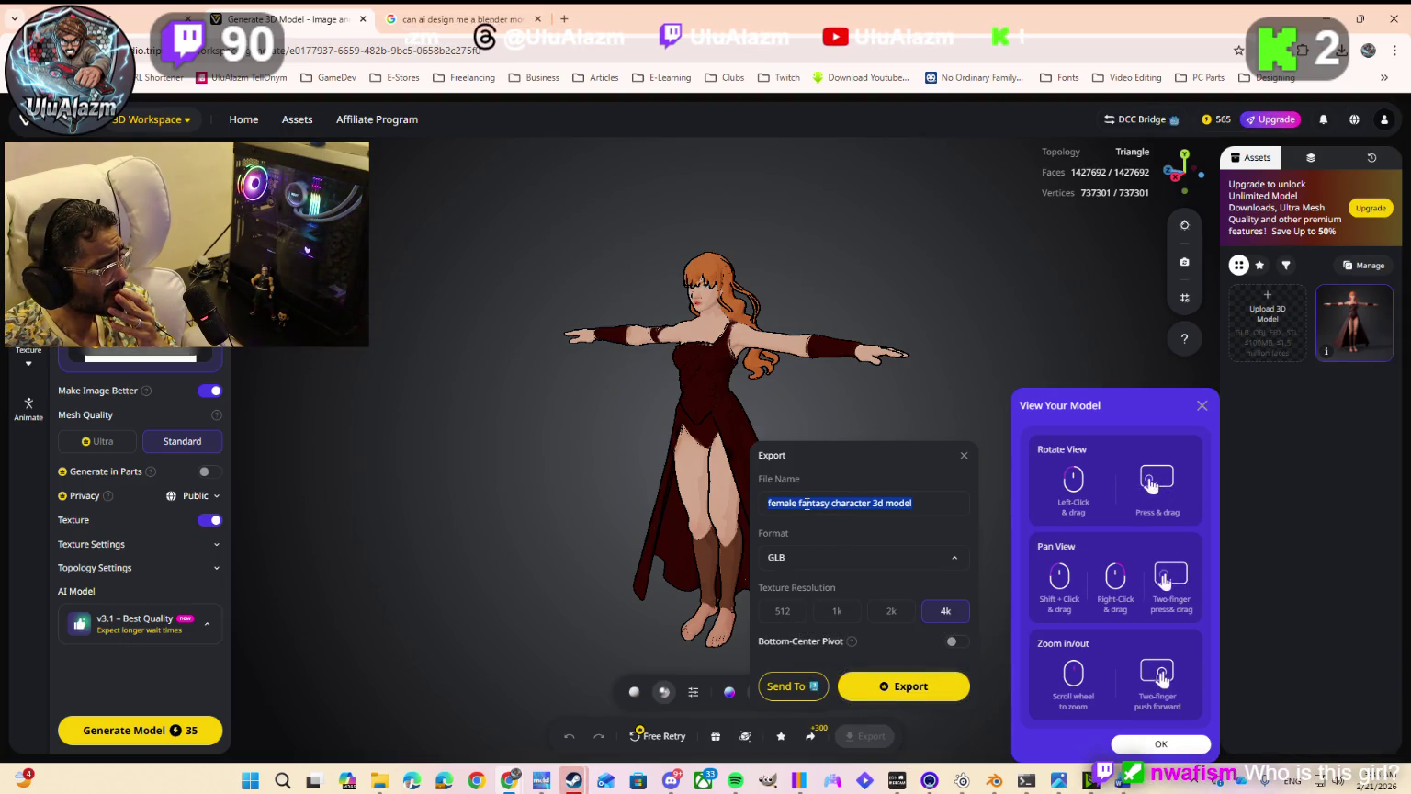
{"action": "type", "text": "Abigail 3D Model"}
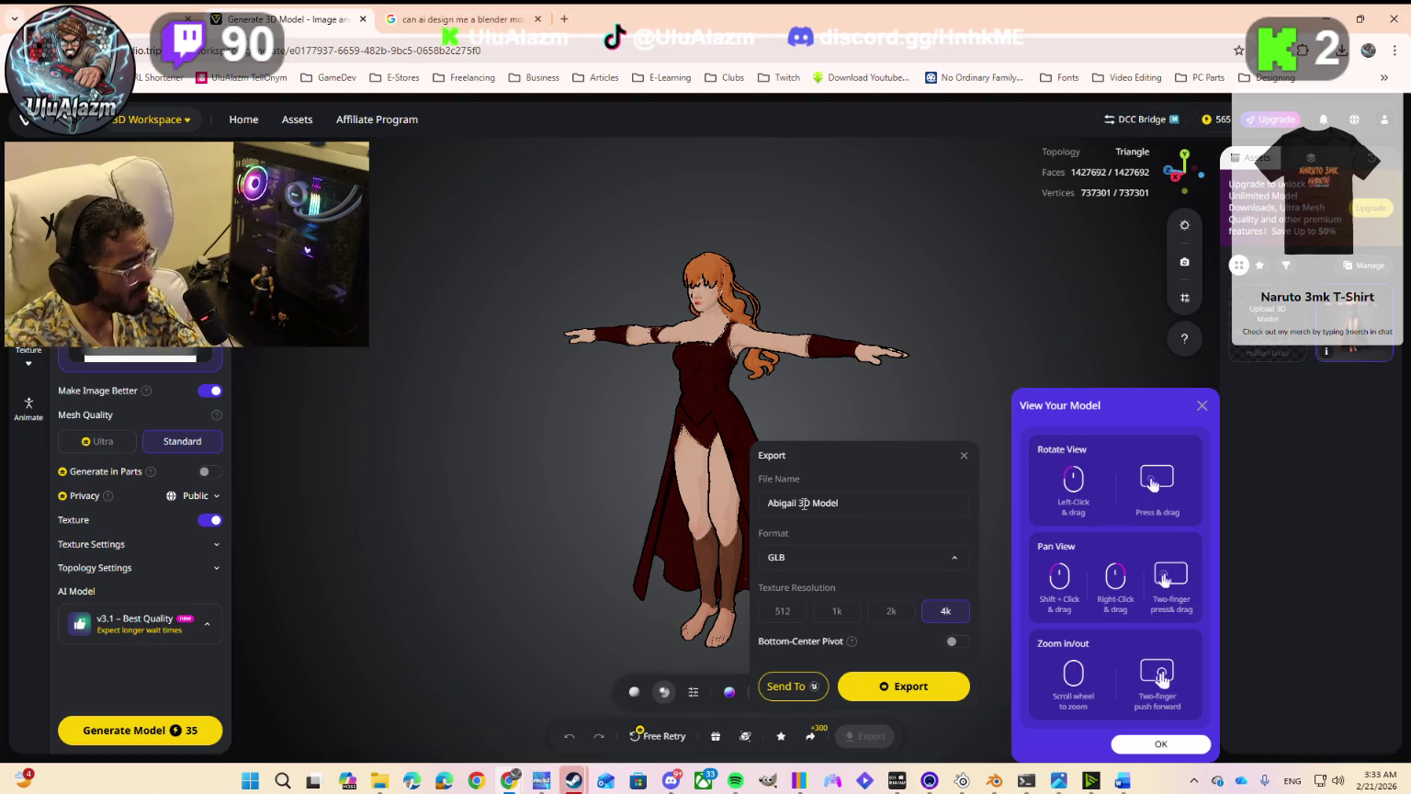
{"action": "left_click", "coordinate": [846, 561]}
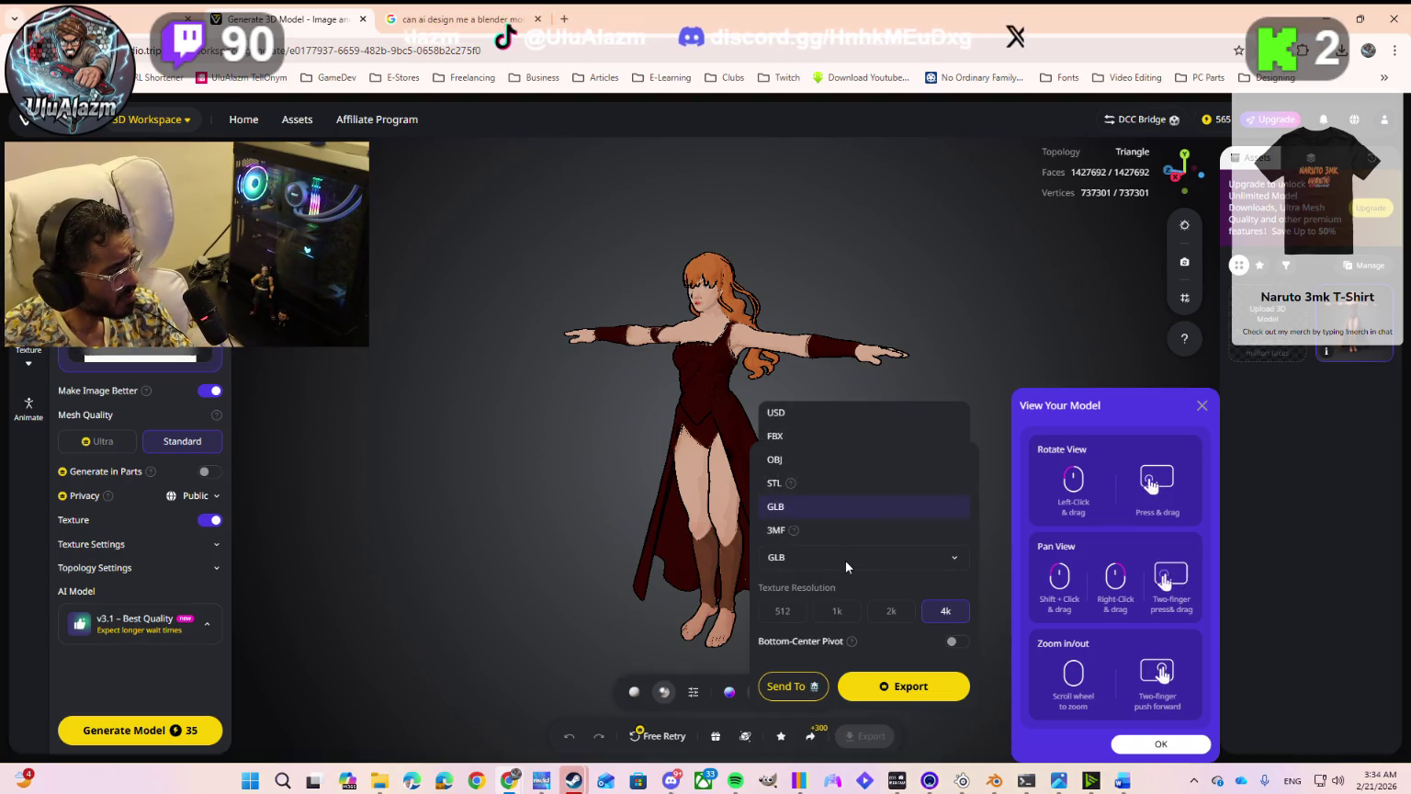
{"action": "left_click", "coordinate": [821, 462]}
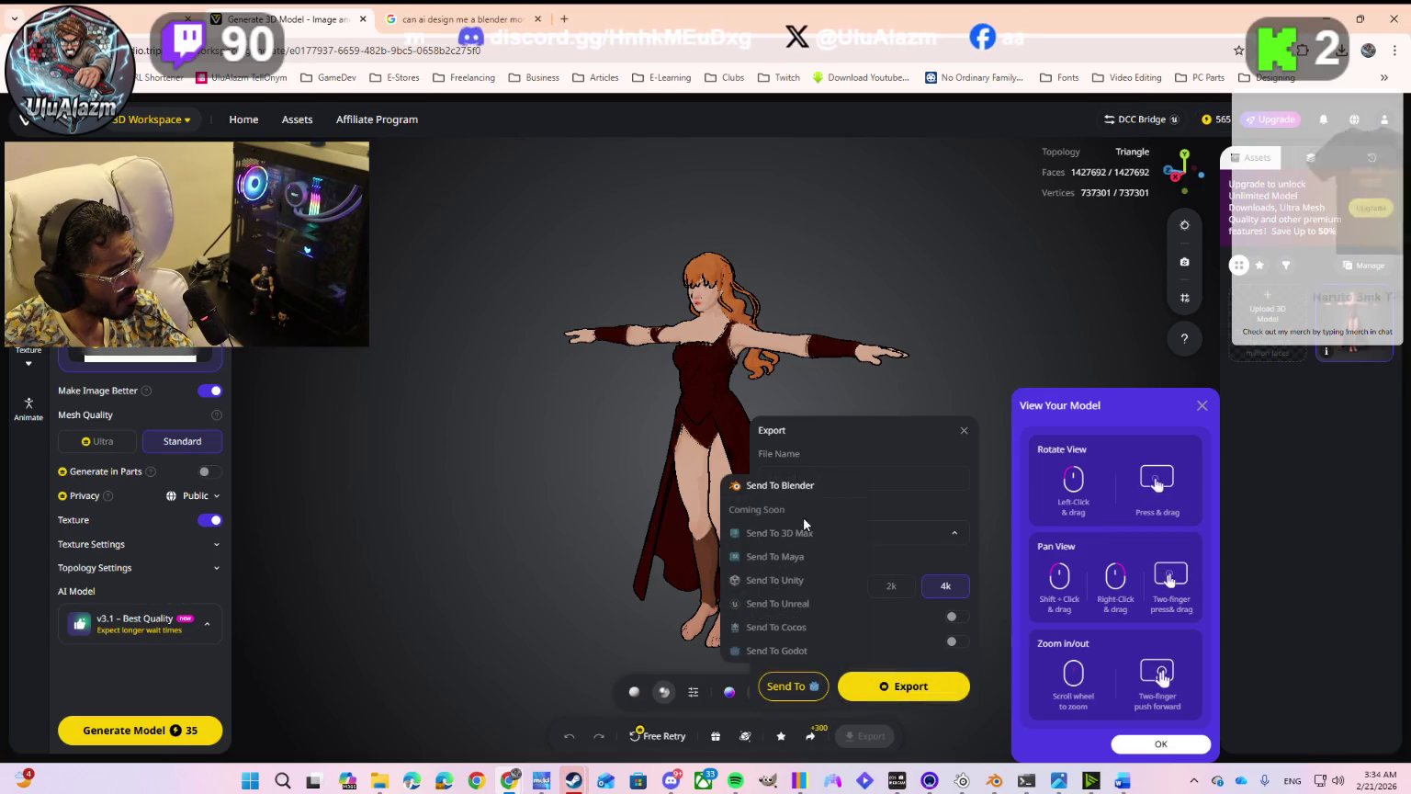
{"action": "left_click", "coordinate": [800, 495]}
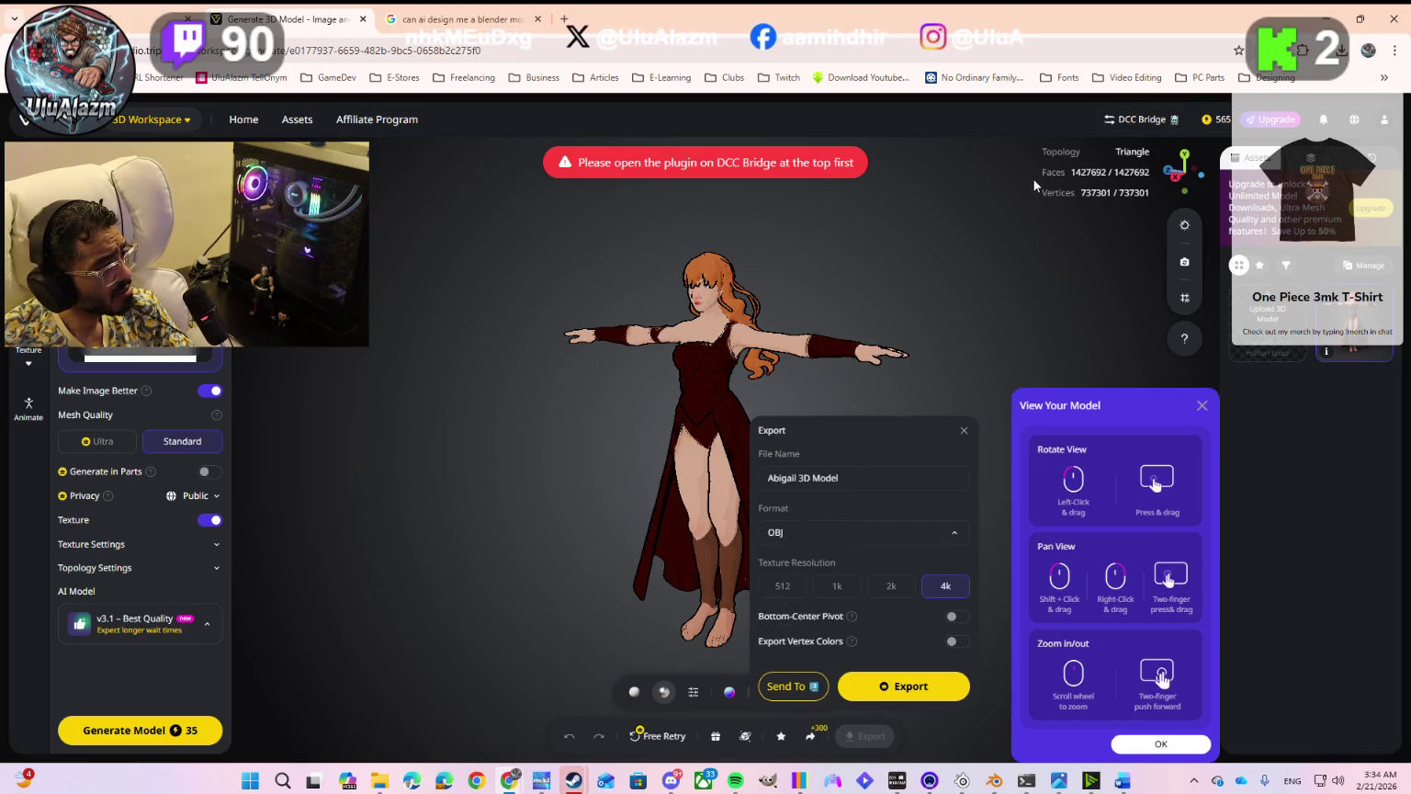
{"action": "left_click", "coordinate": [1140, 122]}
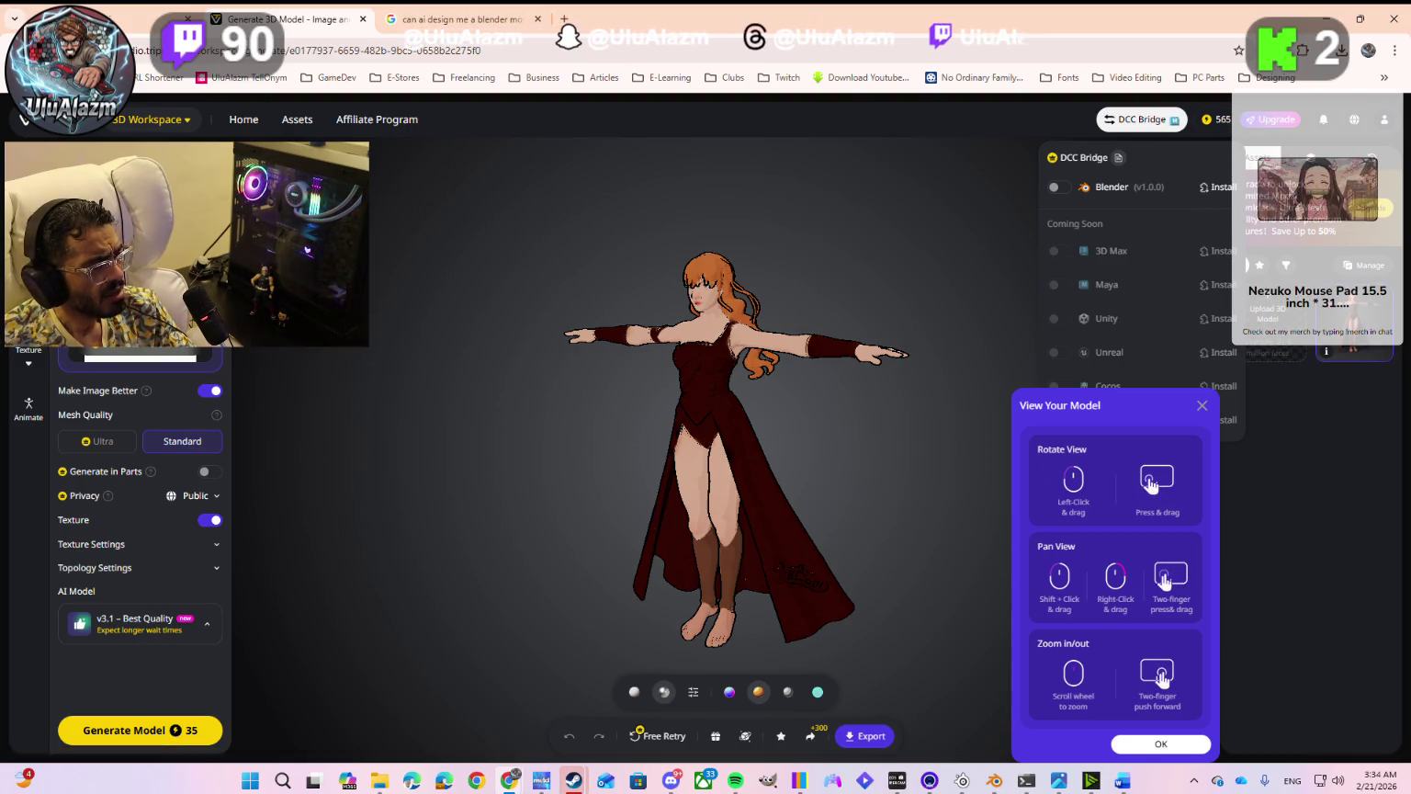
Step: Open Chrome's installed-extensions page and search it for 'dcc'
{"action": "left_click", "coordinate": [1394, 51]}
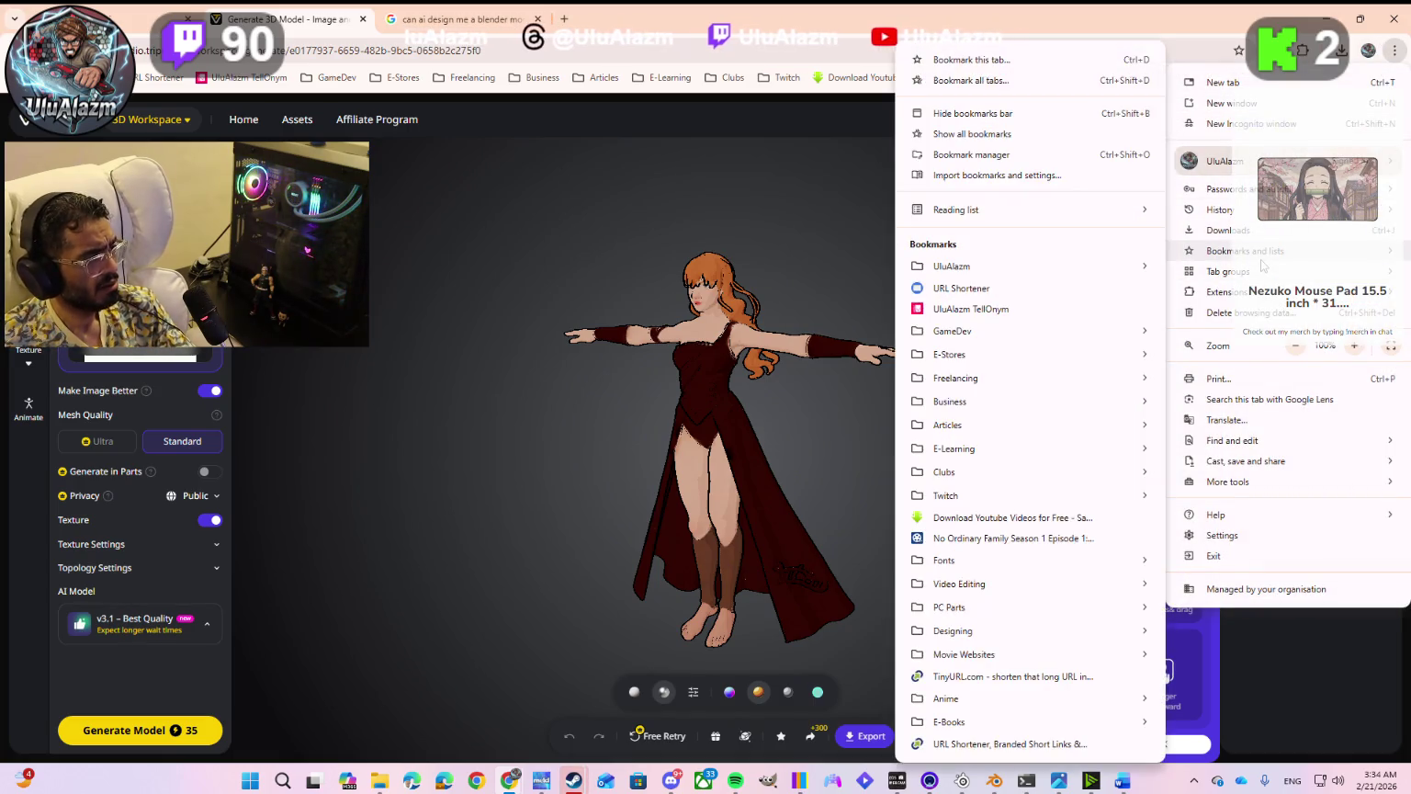
{"action": "mouse_move", "coordinate": [1228, 291]}
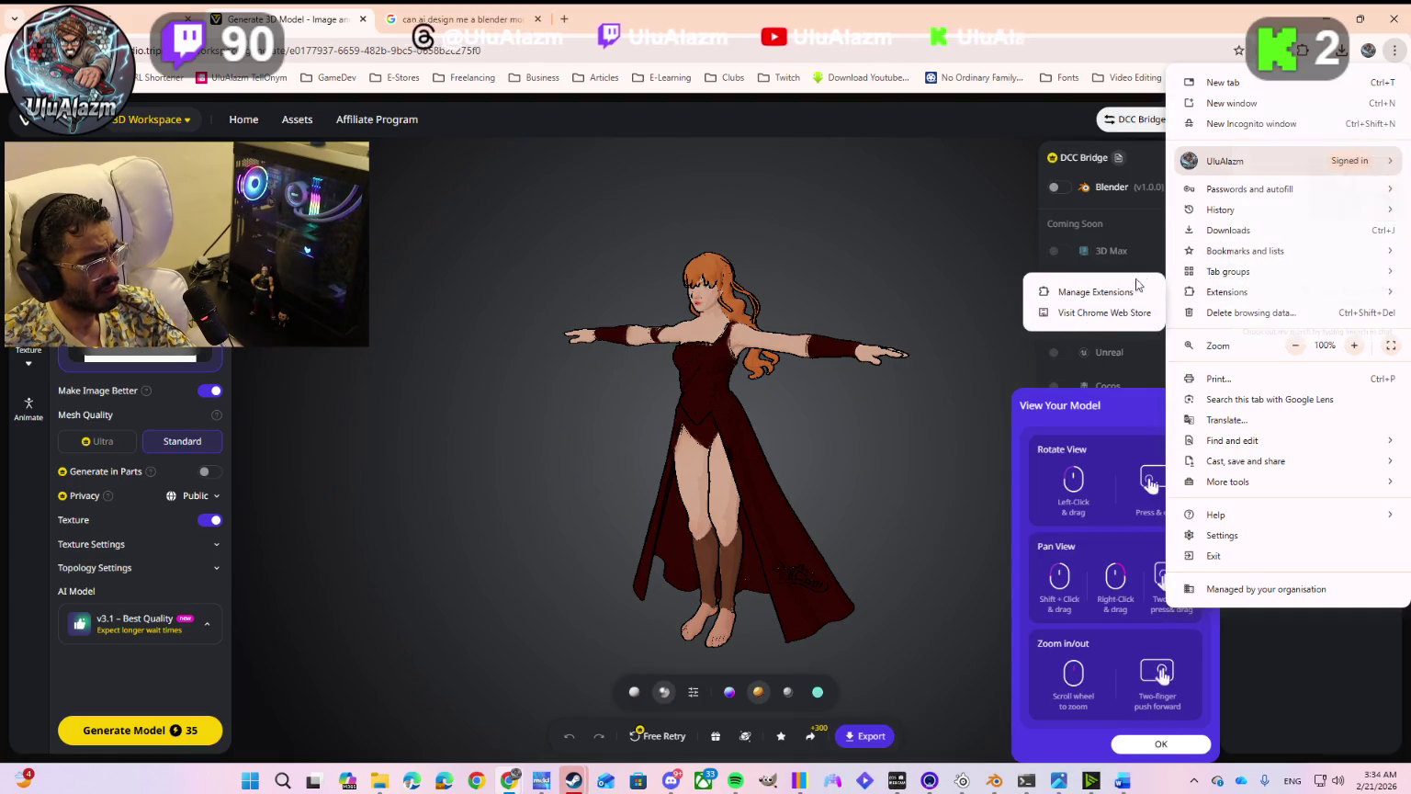
{"action": "left_click", "coordinate": [1096, 294]}
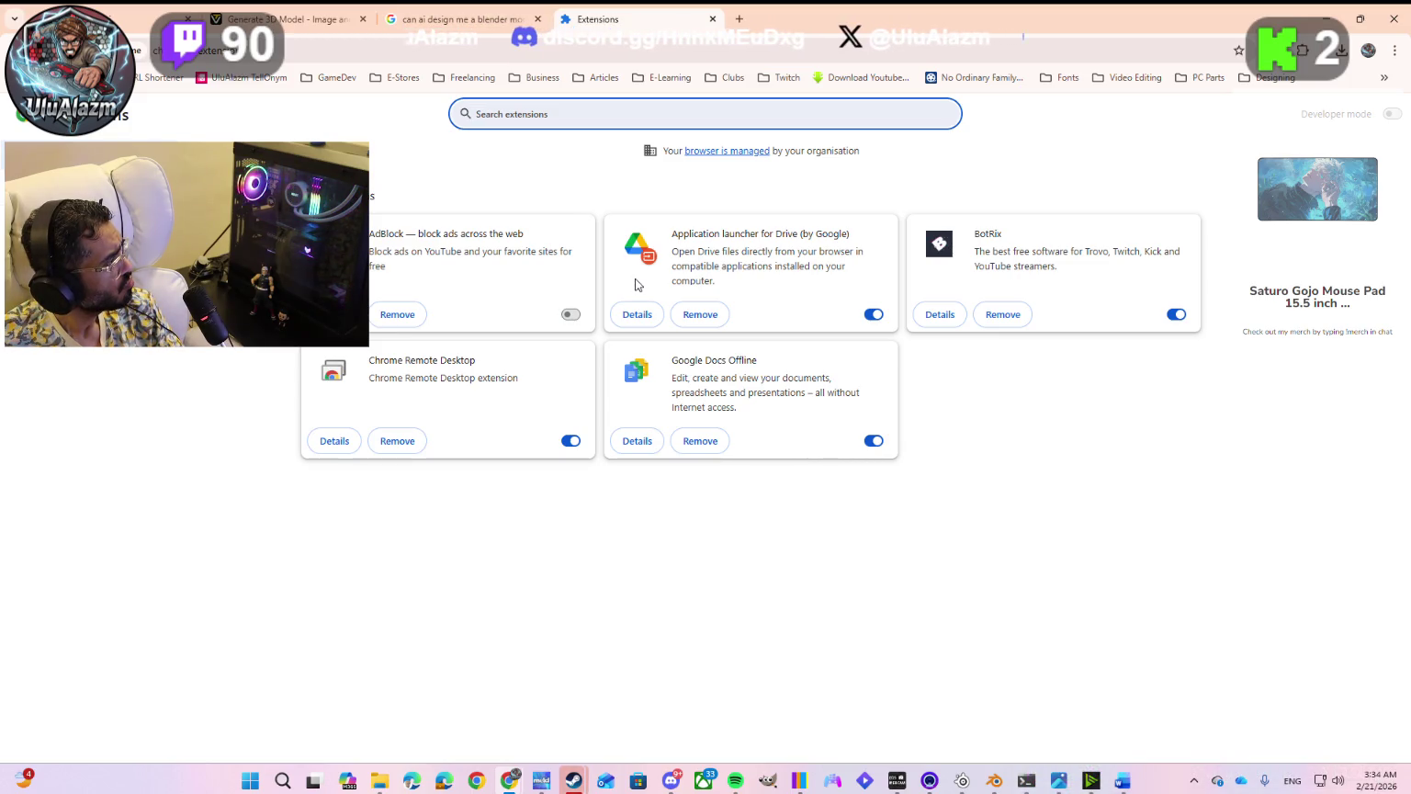
{"action": "left_click", "coordinate": [339, 27]}
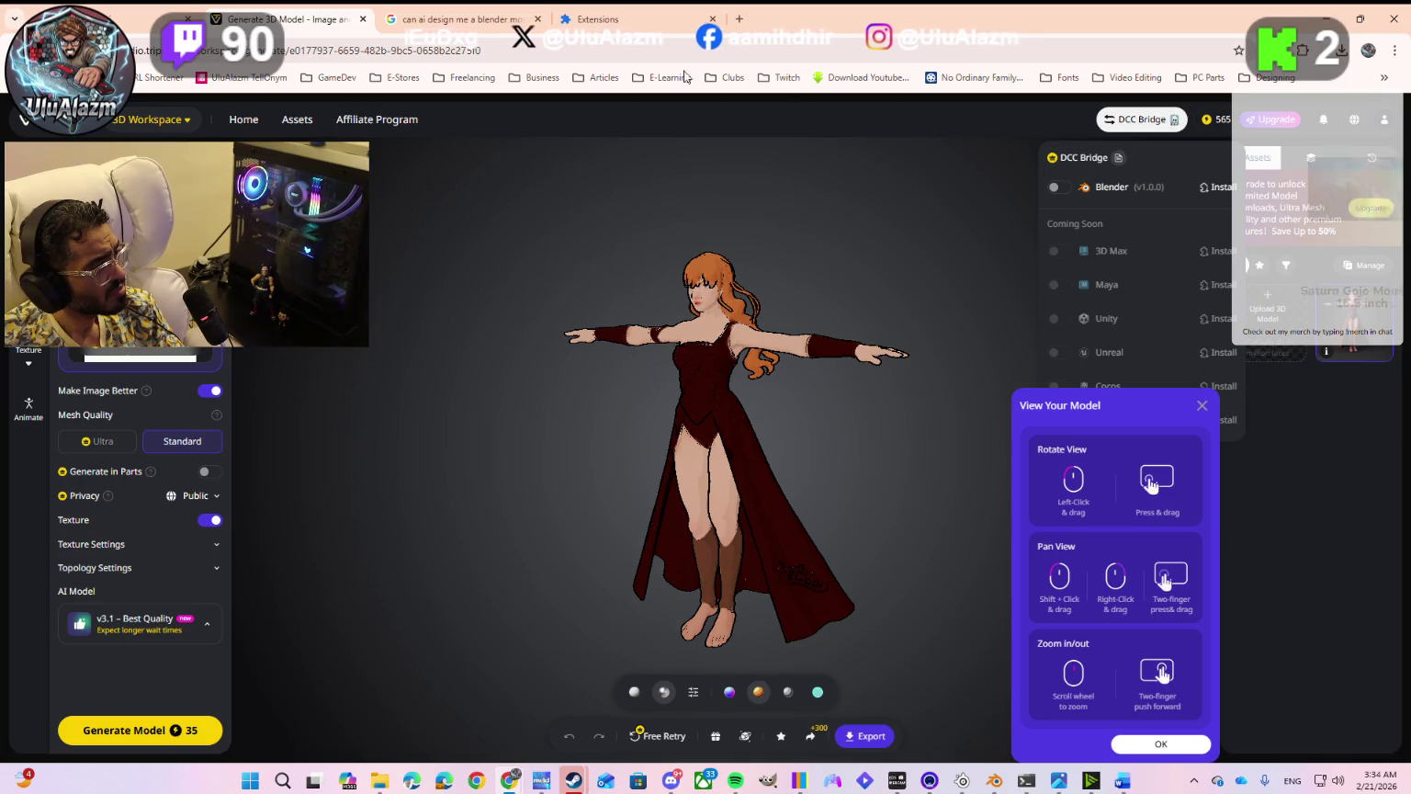
{"action": "left_click", "coordinate": [606, 20]}
{"action": "type", "text": "dcc"}
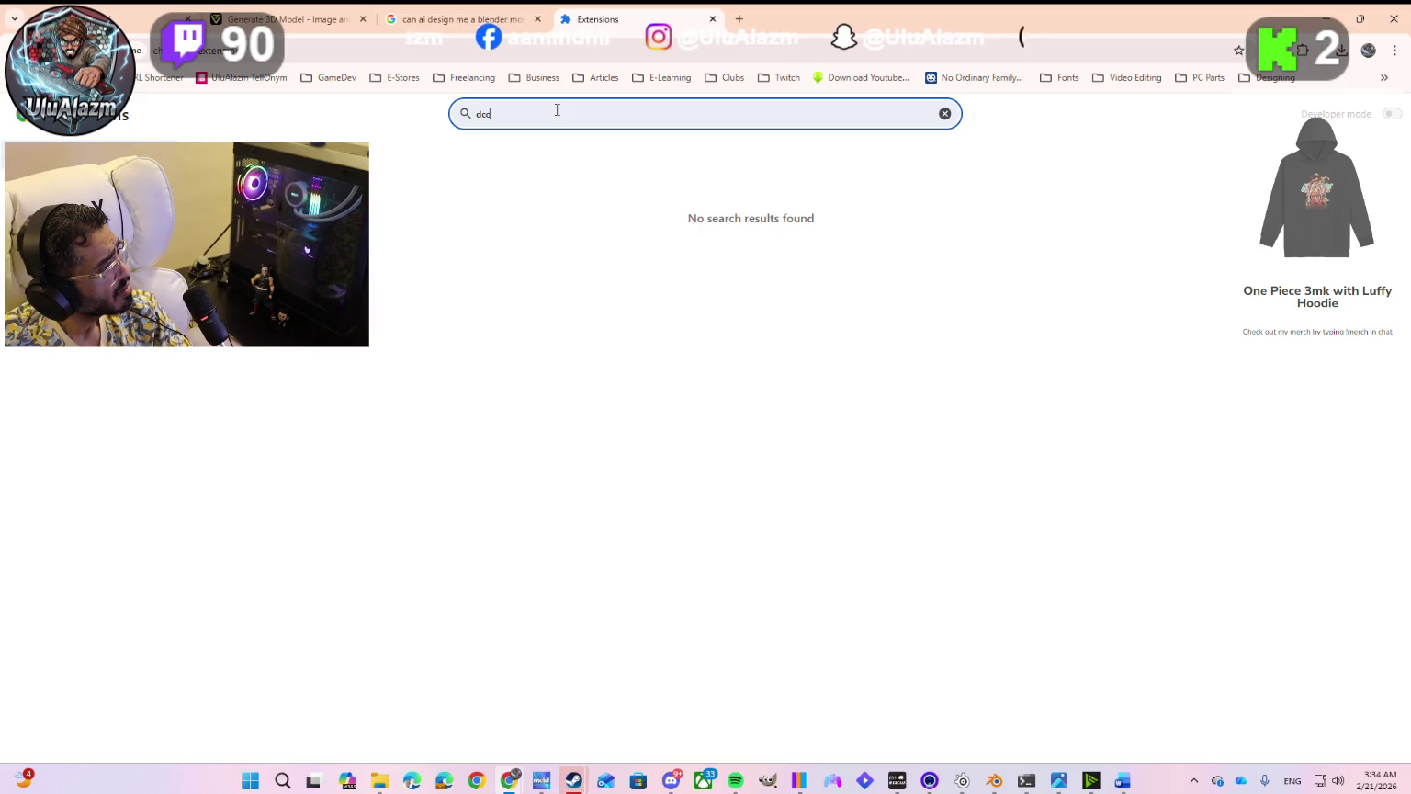
{"action": "key", "text": "BackSpace"}
{"action": "key", "text": "BackSpace"}
{"action": "key", "text": "BackSpace"}
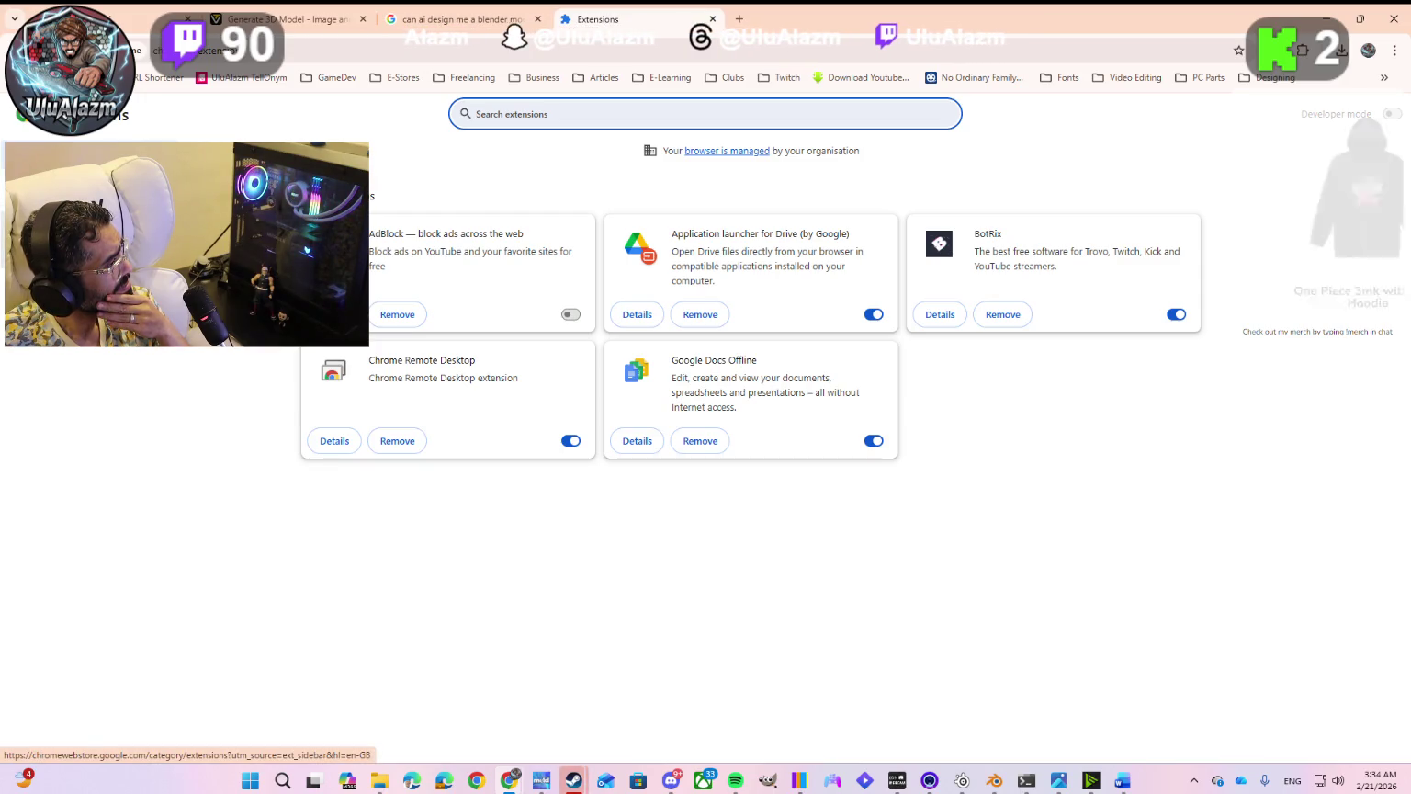
Step: Check the browser-management and keyboard-shortcuts pages, then open the Chrome Web Store in a new tab
{"action": "left_click", "coordinate": [732, 154]}
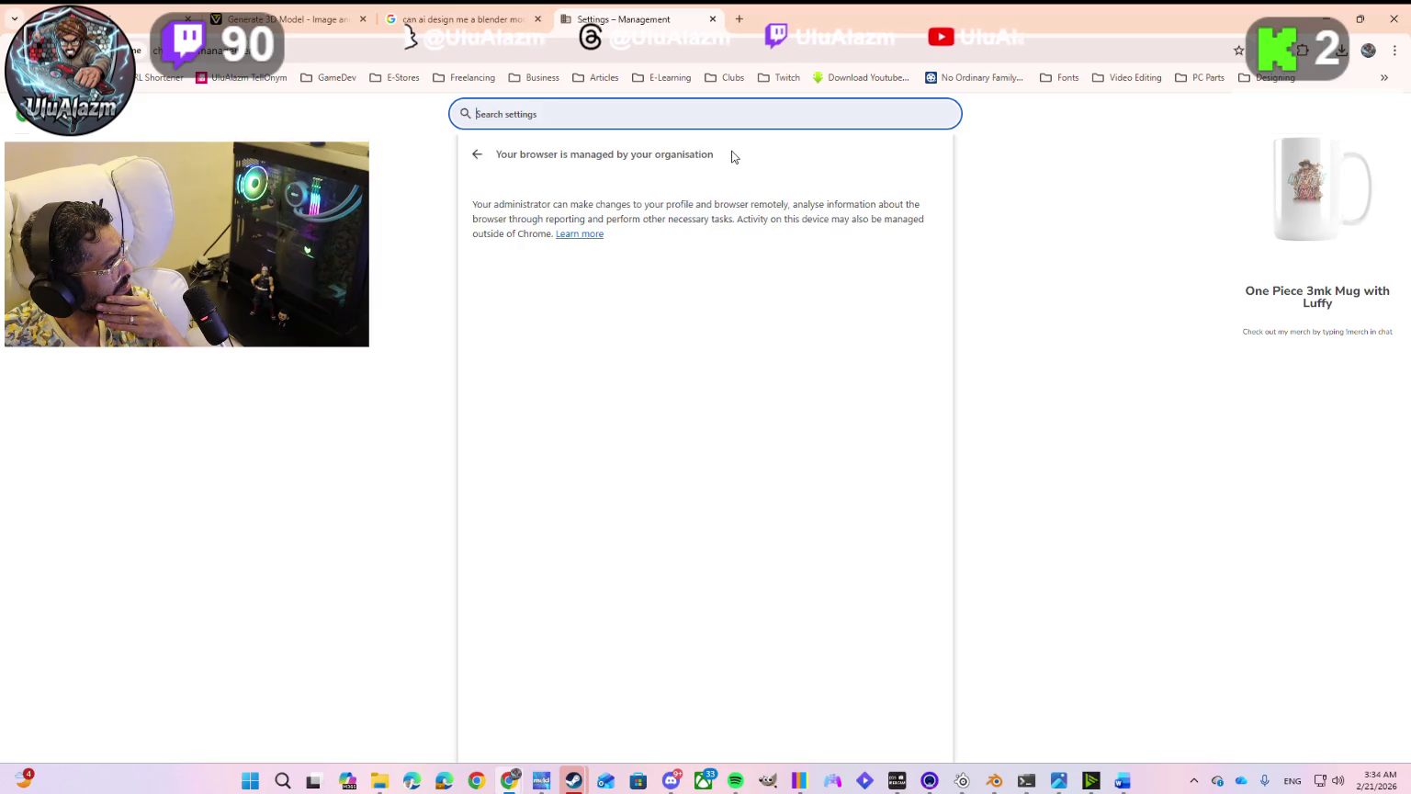
{"action": "left_click", "coordinate": [475, 155]}
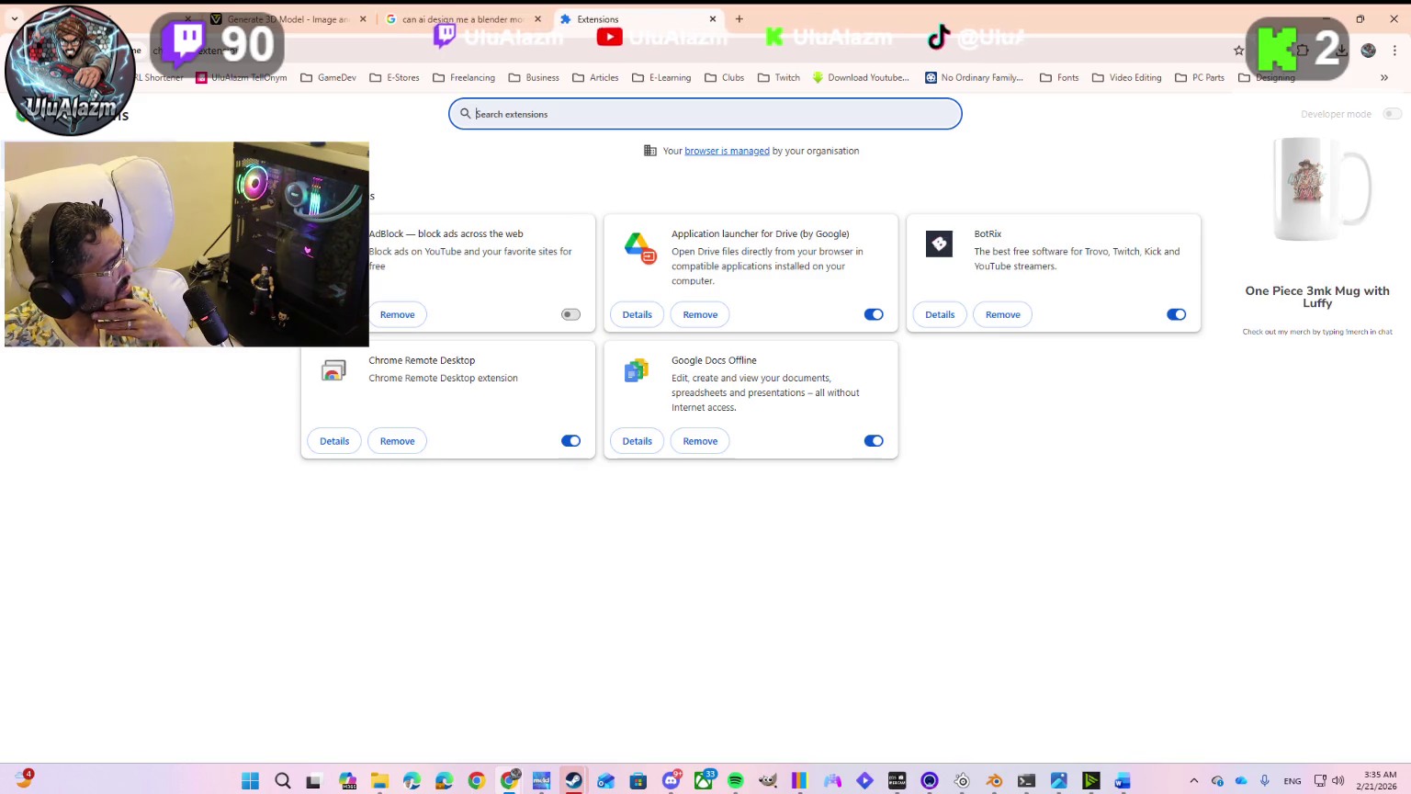
{"action": "left_click", "coordinate": [55, 229]}
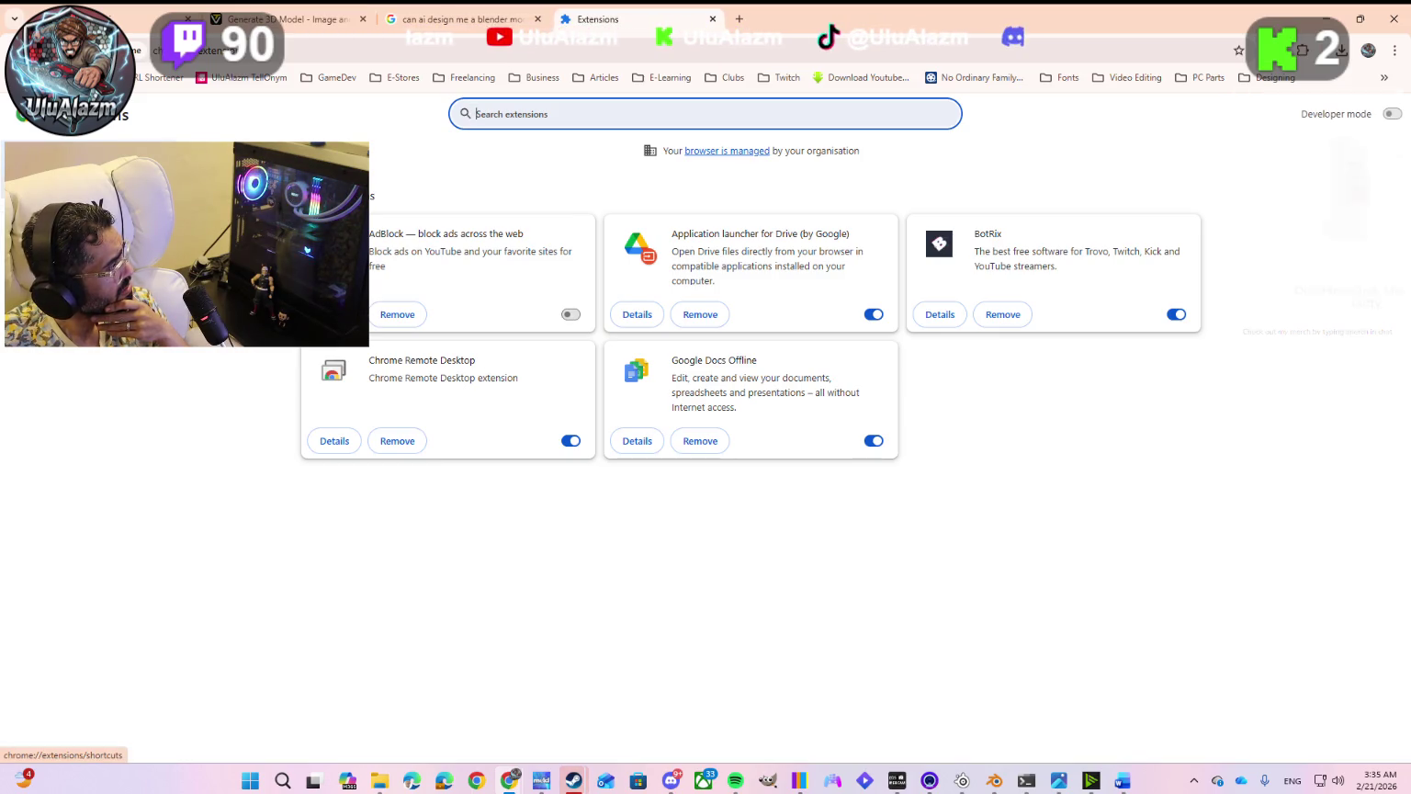
{"action": "left_click", "coordinate": [55, 184]}
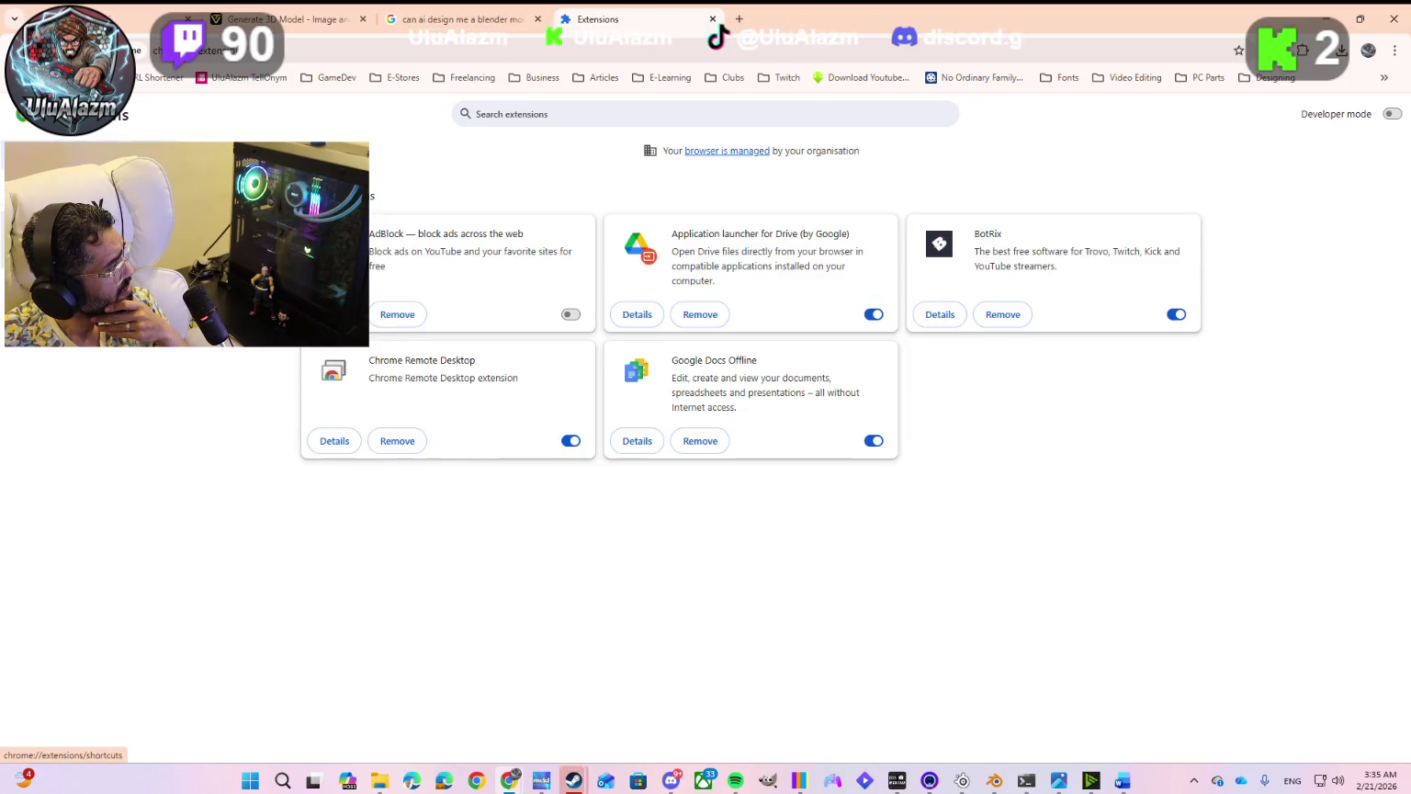
{"action": "left_click", "coordinate": [92, 303]}
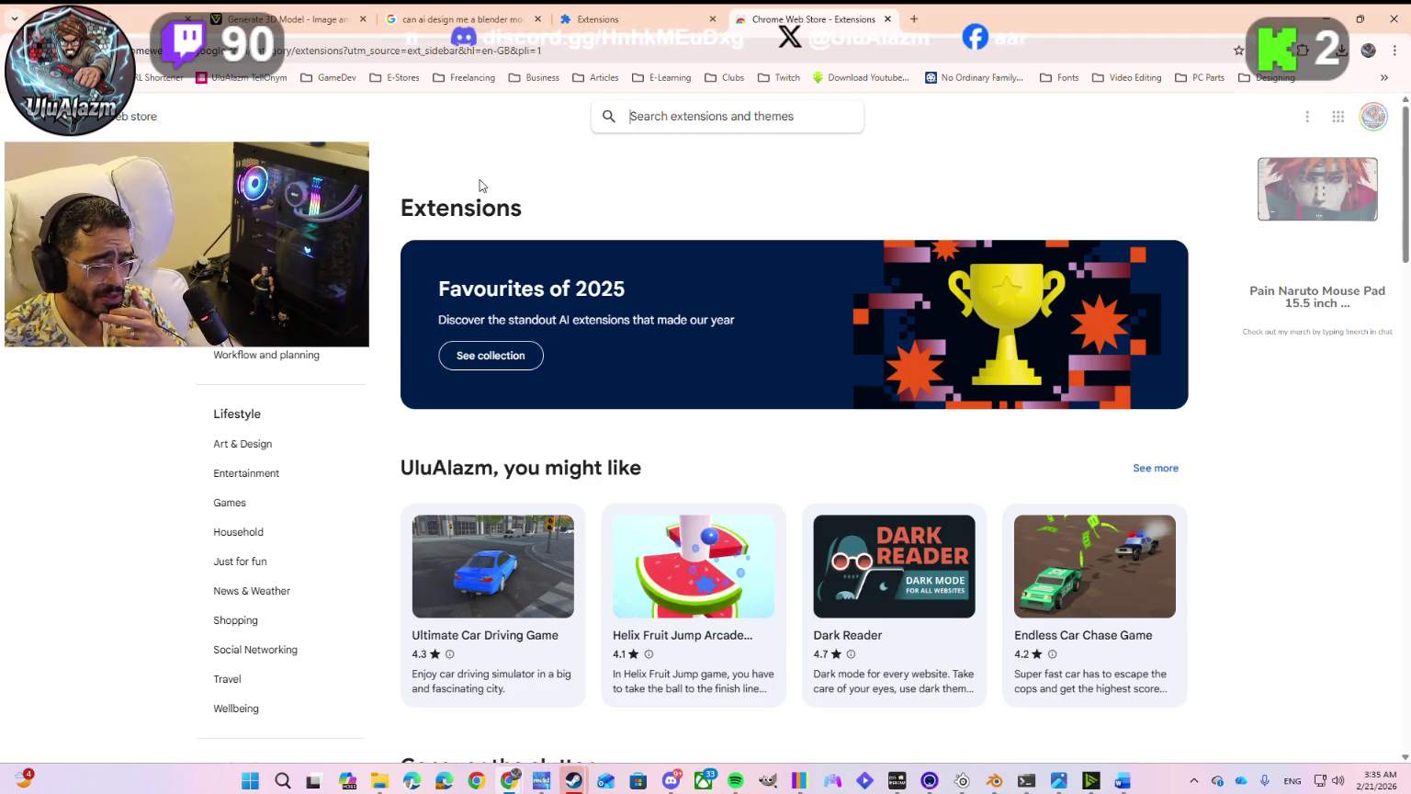
Step: Look through the character reference images, including the front pose, then return to the Web Store
{"action": "left_click", "coordinate": [1060, 781]}
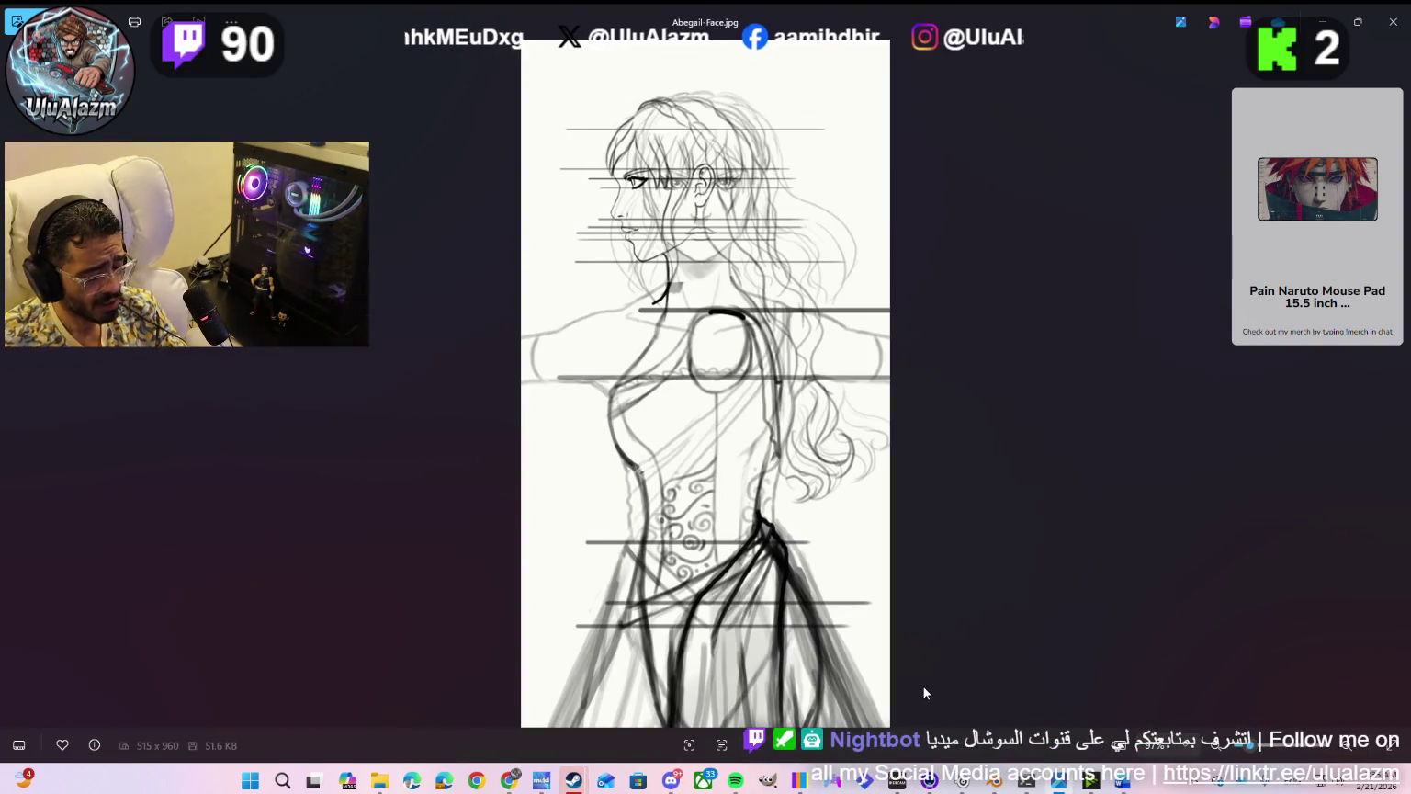
{"action": "key", "text": "Right"}
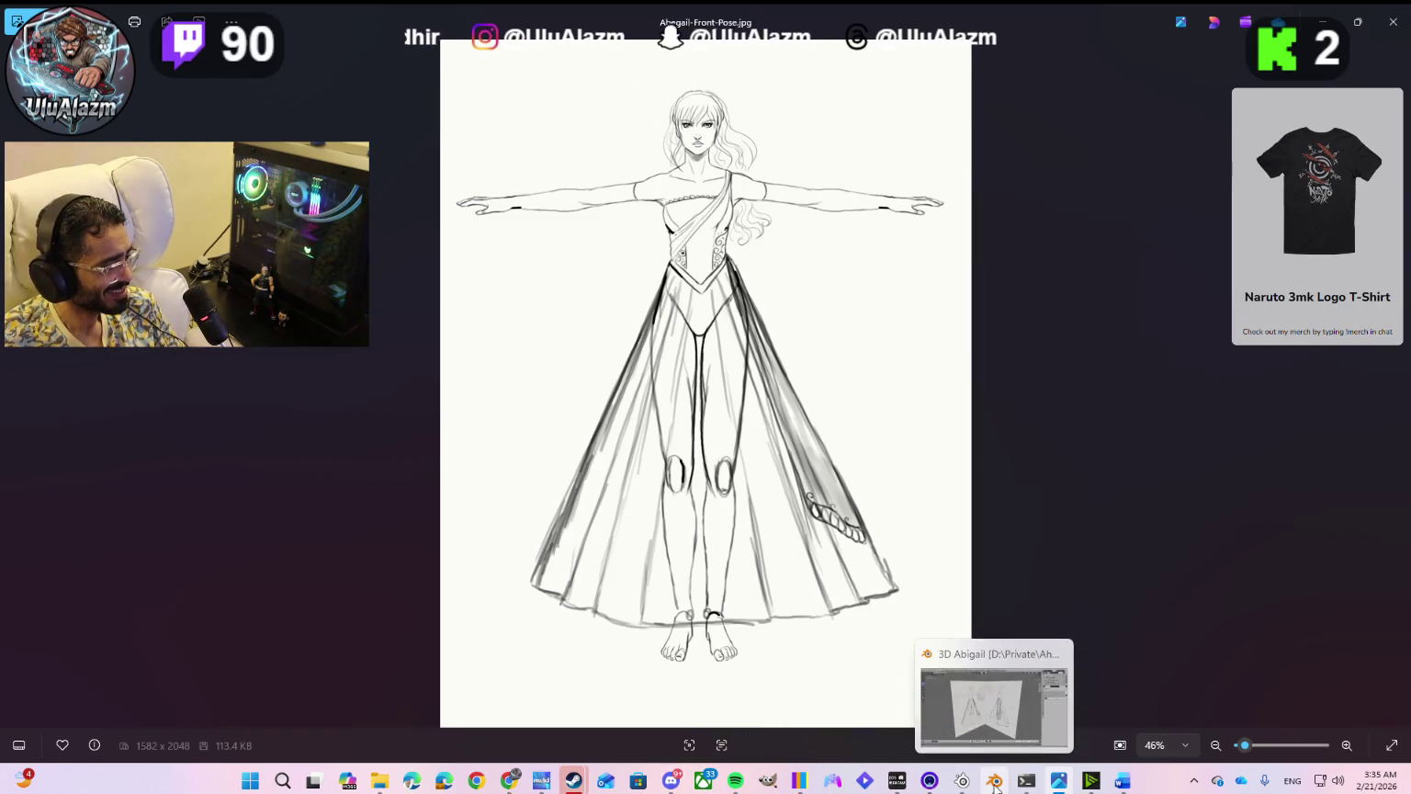
{"action": "mouse_move", "coordinate": [476, 781]}
{"action": "left_click", "coordinate": [590, 712]}
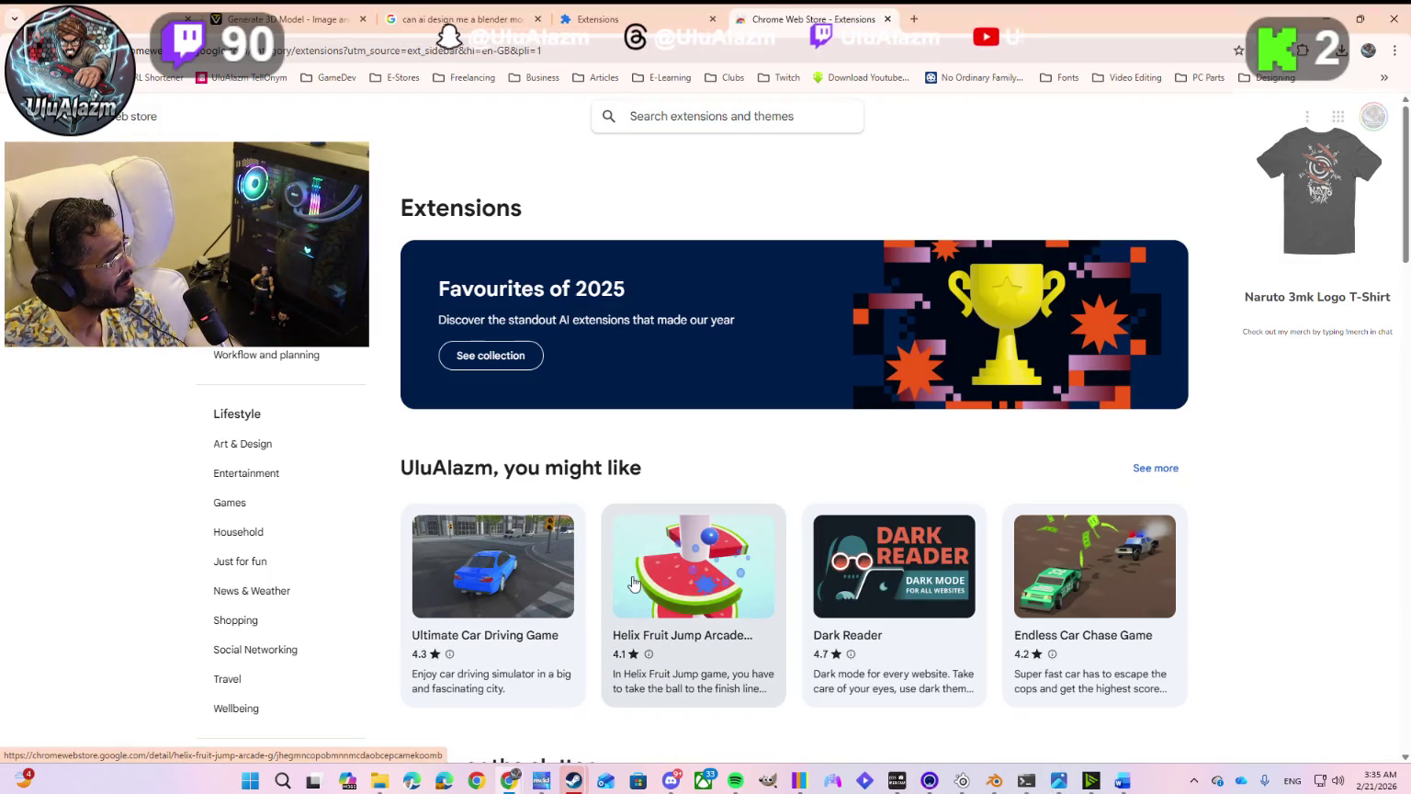
Step: Search the Web Store for 'dcc bridge', find nothing, and go back to the Google results tab
{"action": "type", "text": "dcc"}
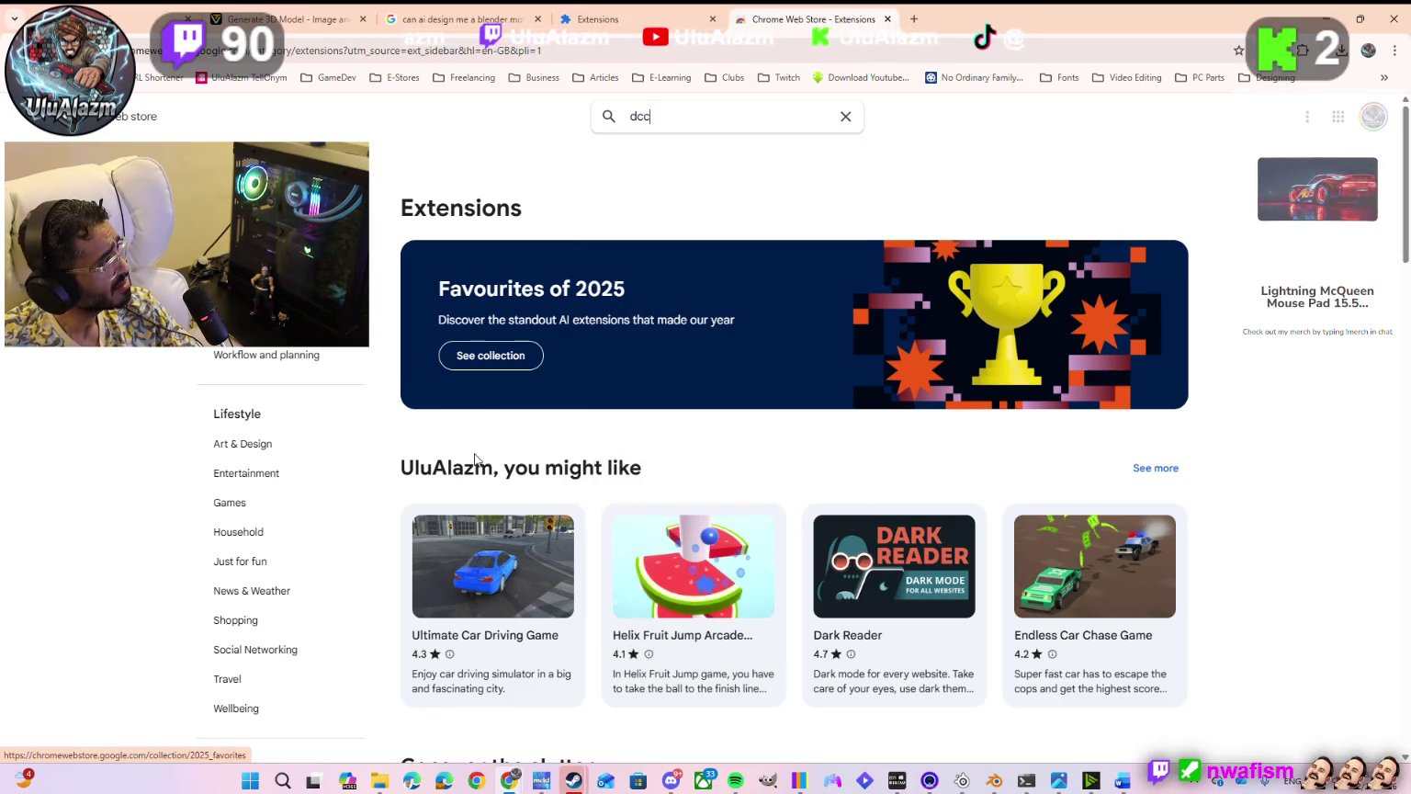
{"action": "left_click", "coordinate": [314, 15]}
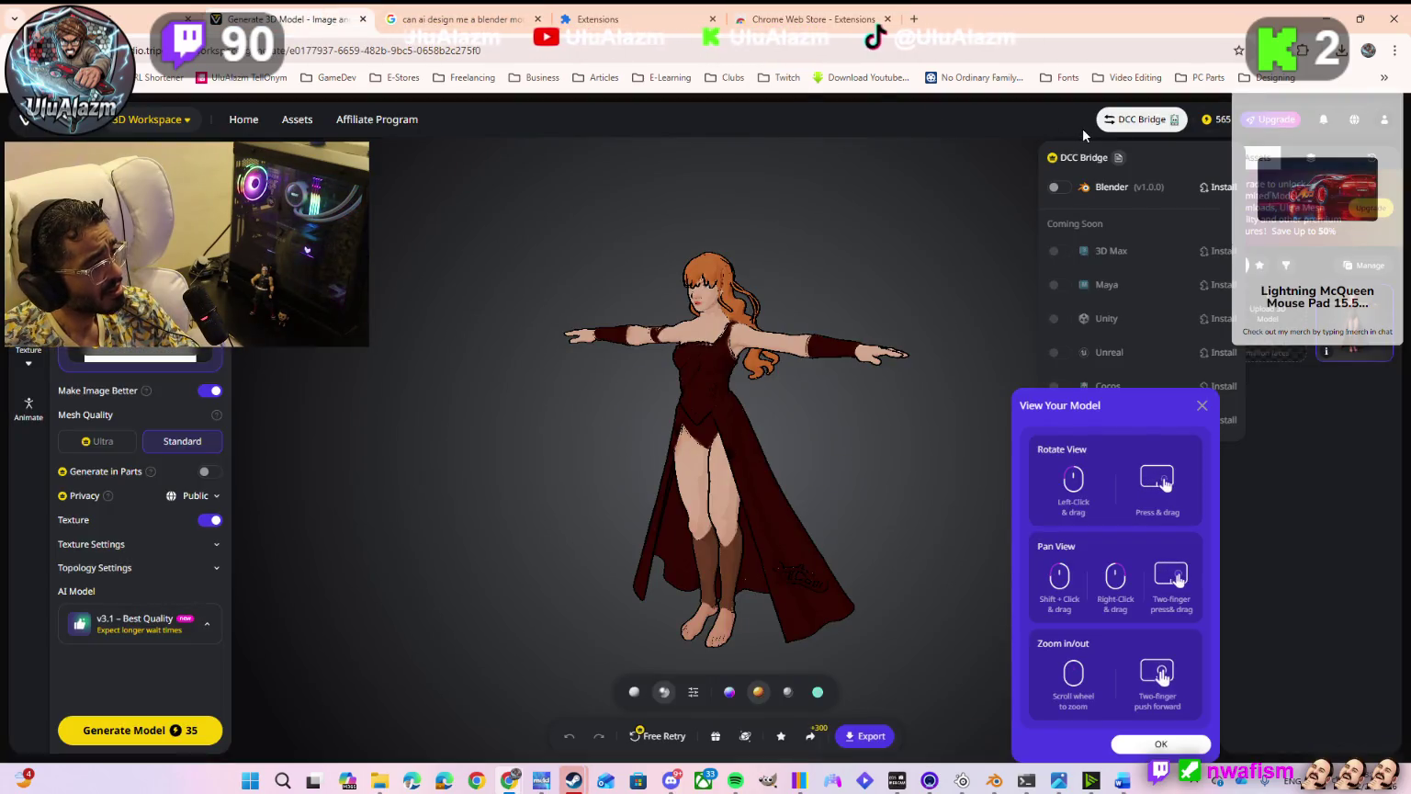
{"action": "left_click", "coordinate": [796, 19]}
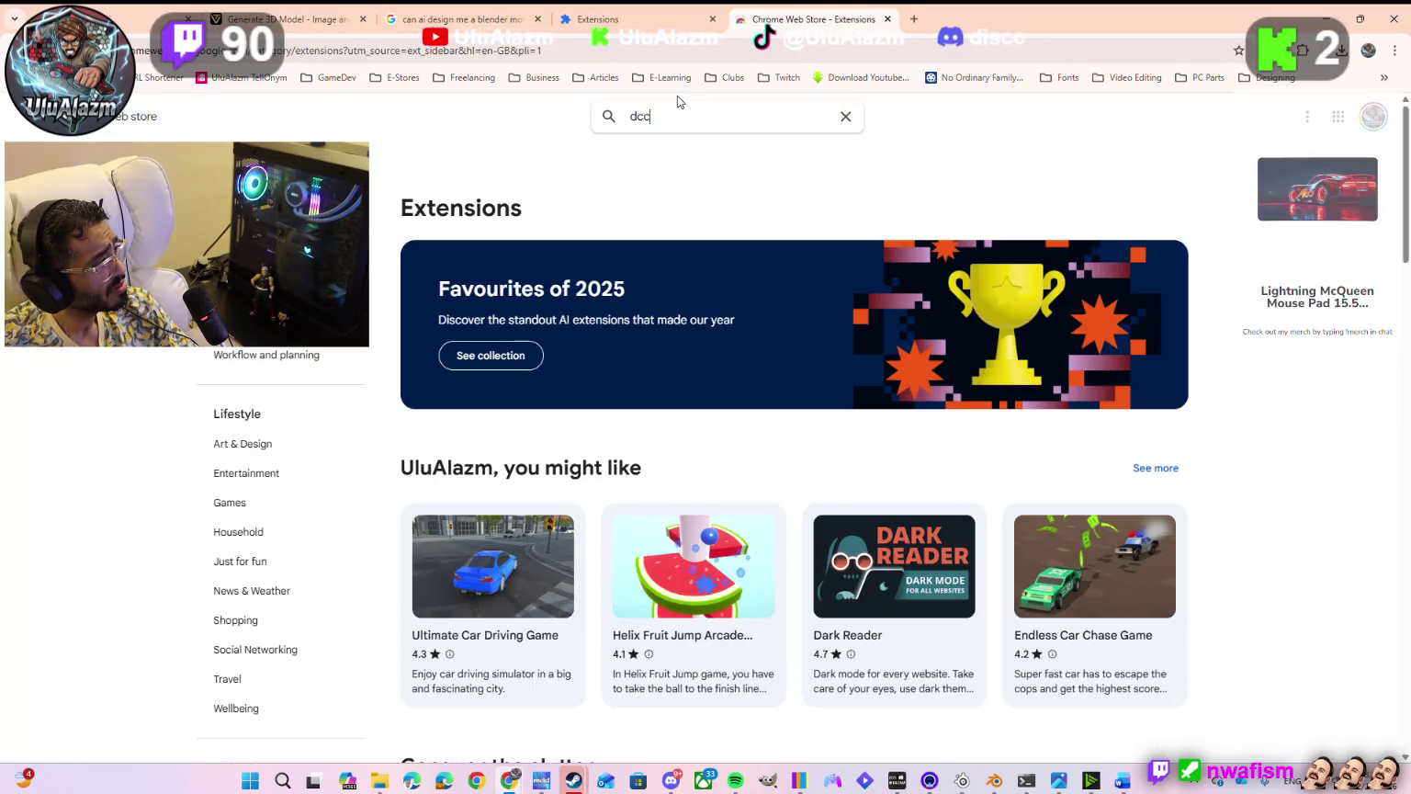
{"action": "type", "text": " bri"}
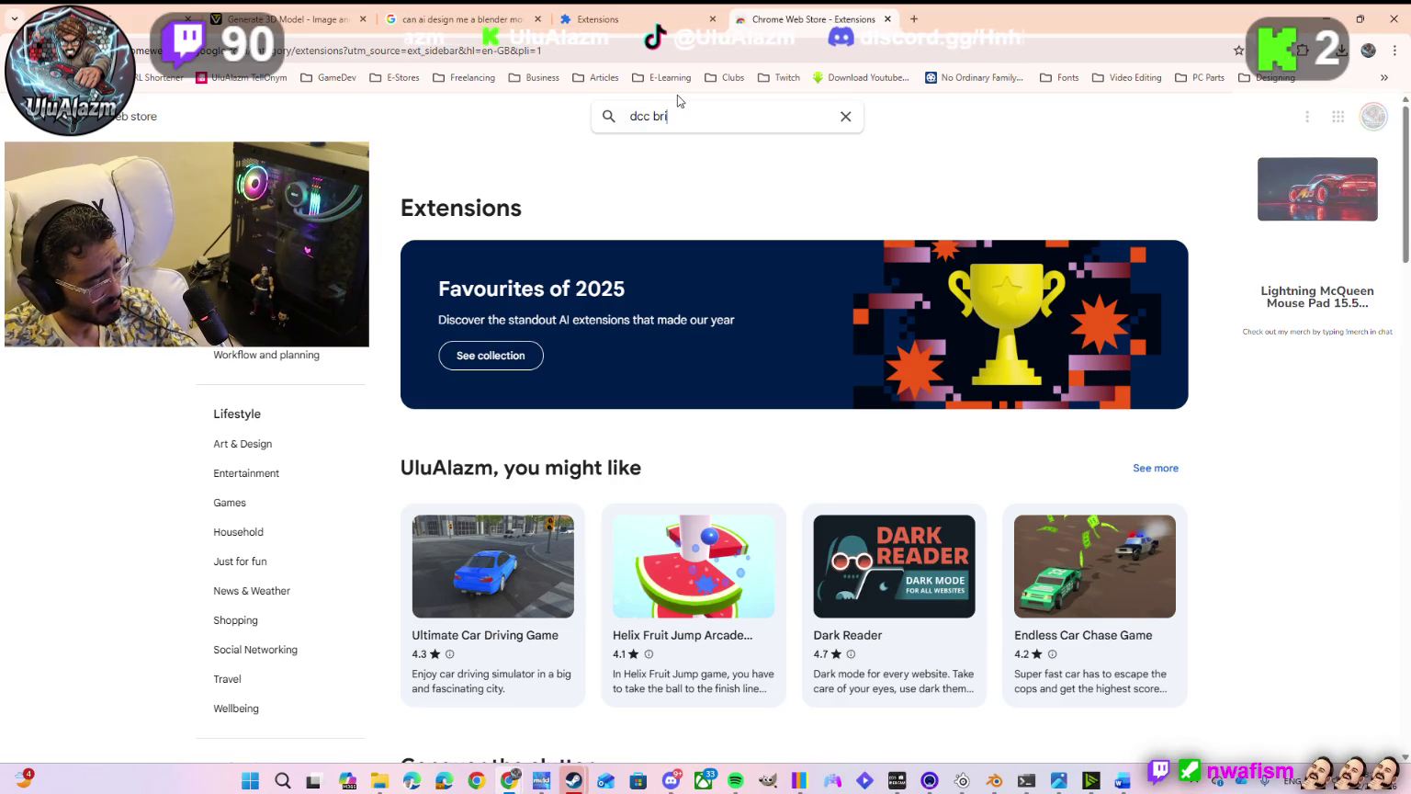
{"action": "type", "text": "dge"}
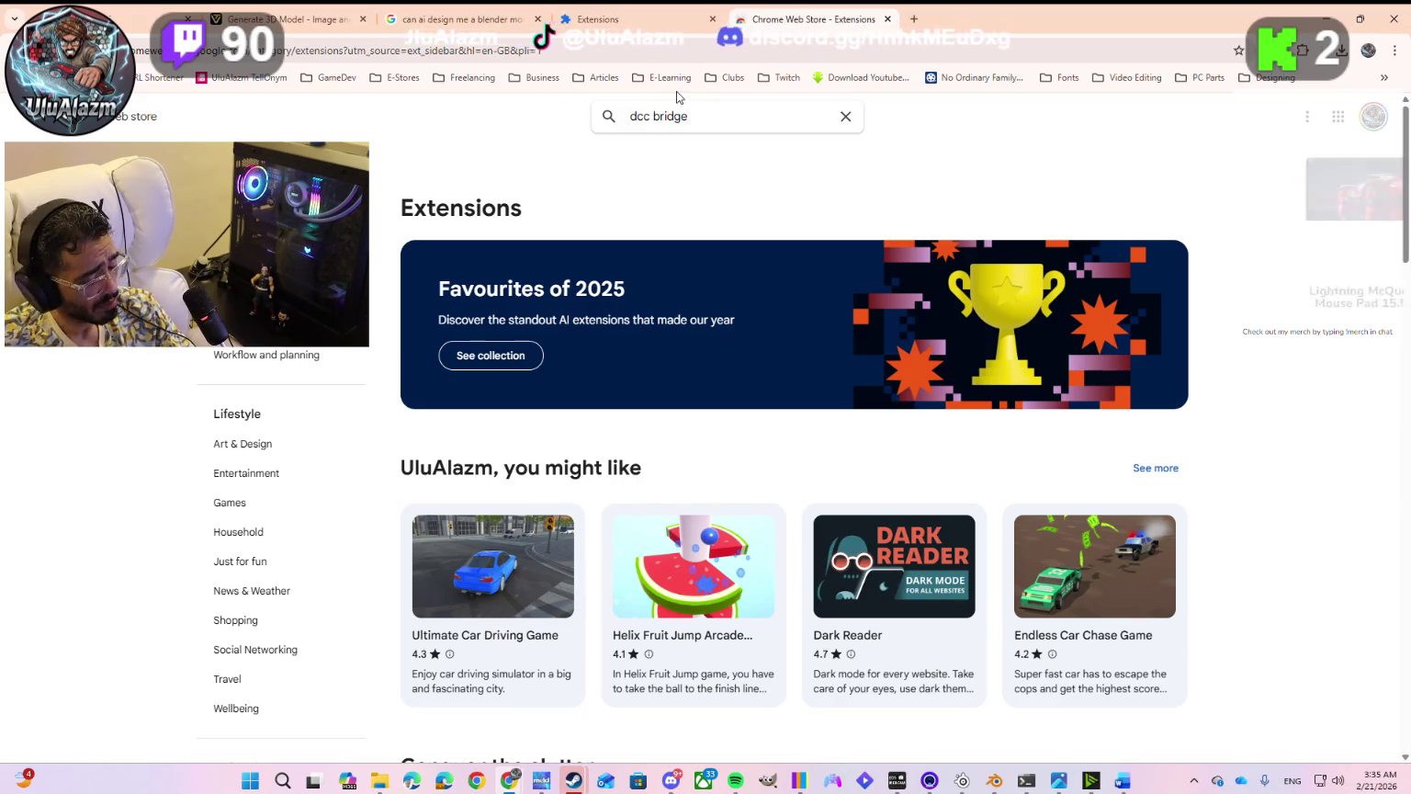
{"action": "key", "text": "Return"}
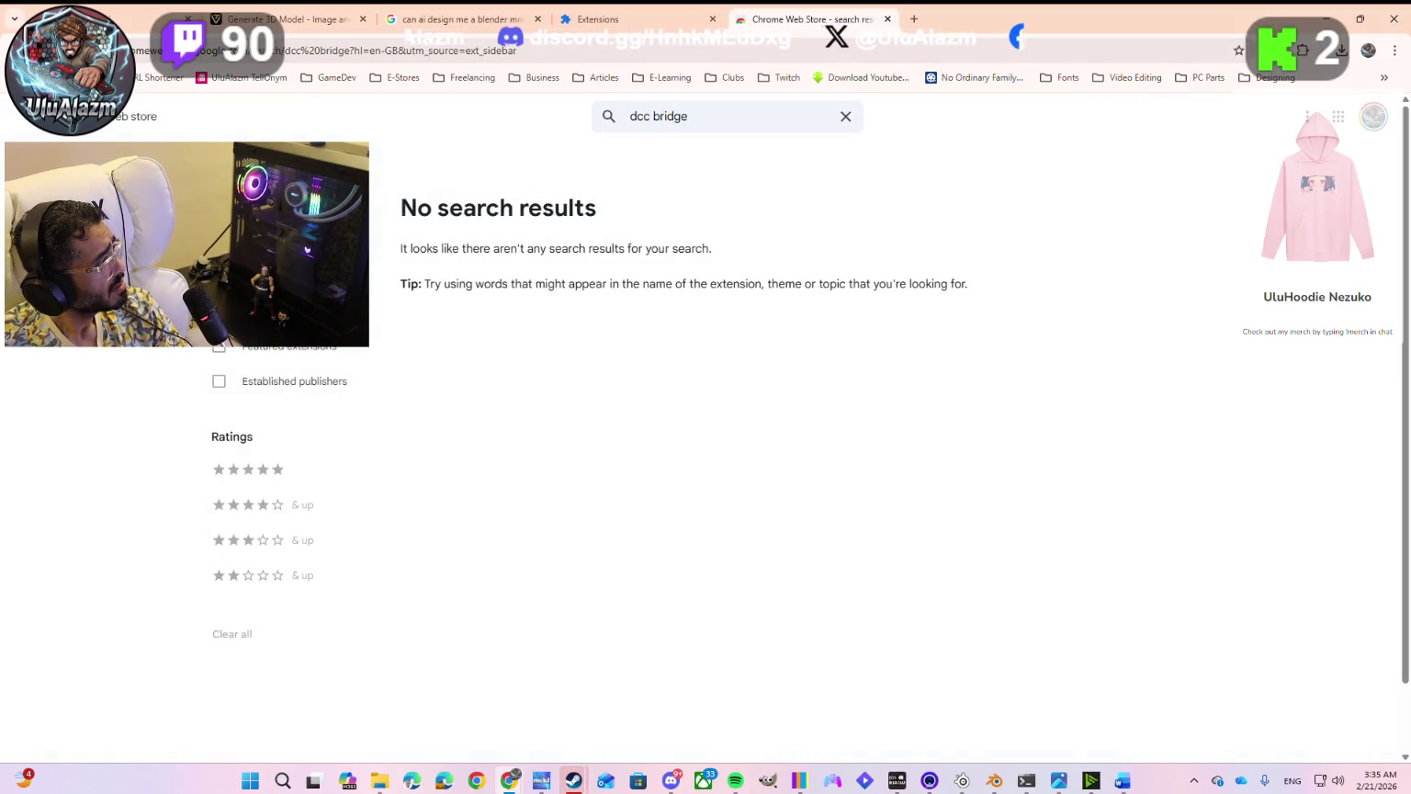
{"action": "left_click", "coordinate": [253, 217]}
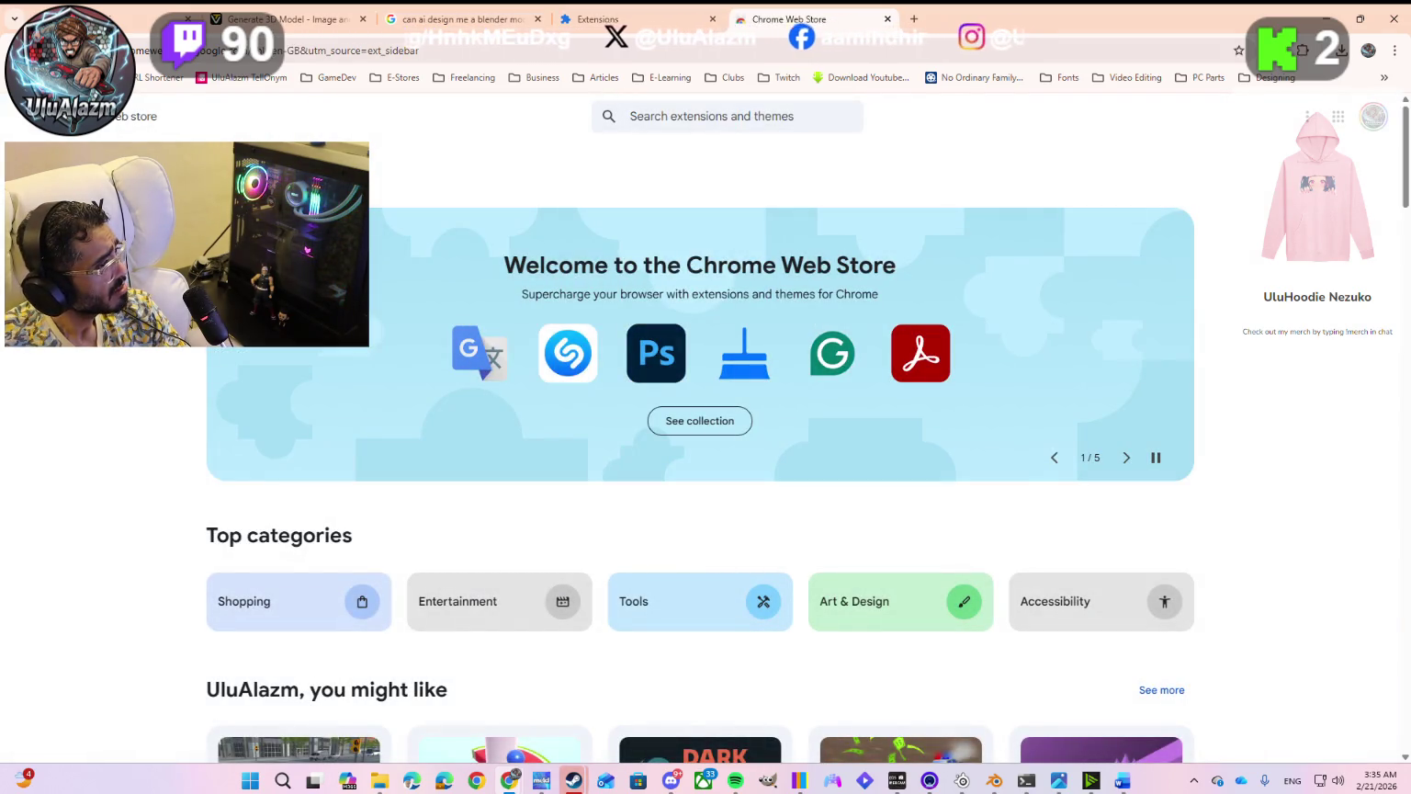
{"action": "left_click", "coordinate": [1310, 117]}
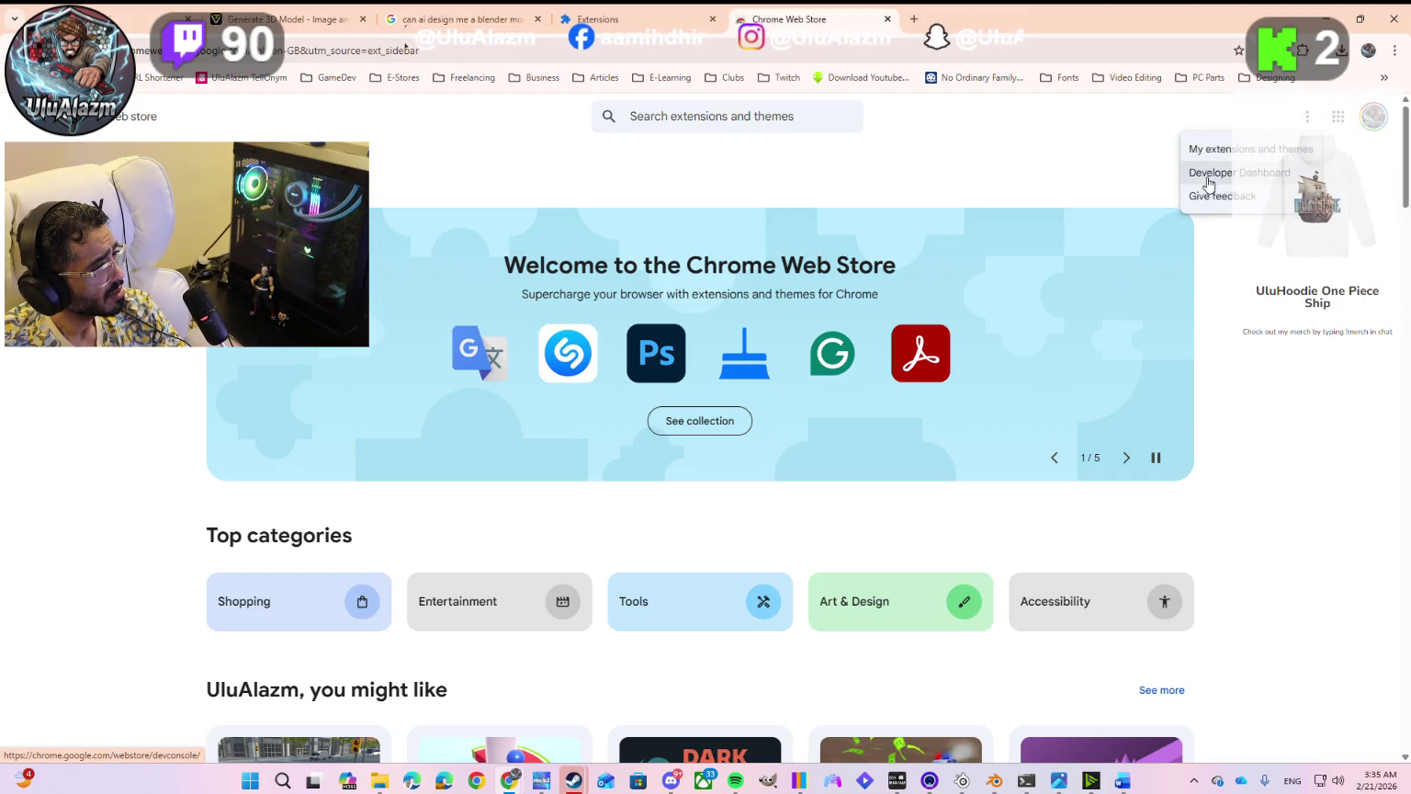
{"action": "left_click", "coordinate": [731, 160]}
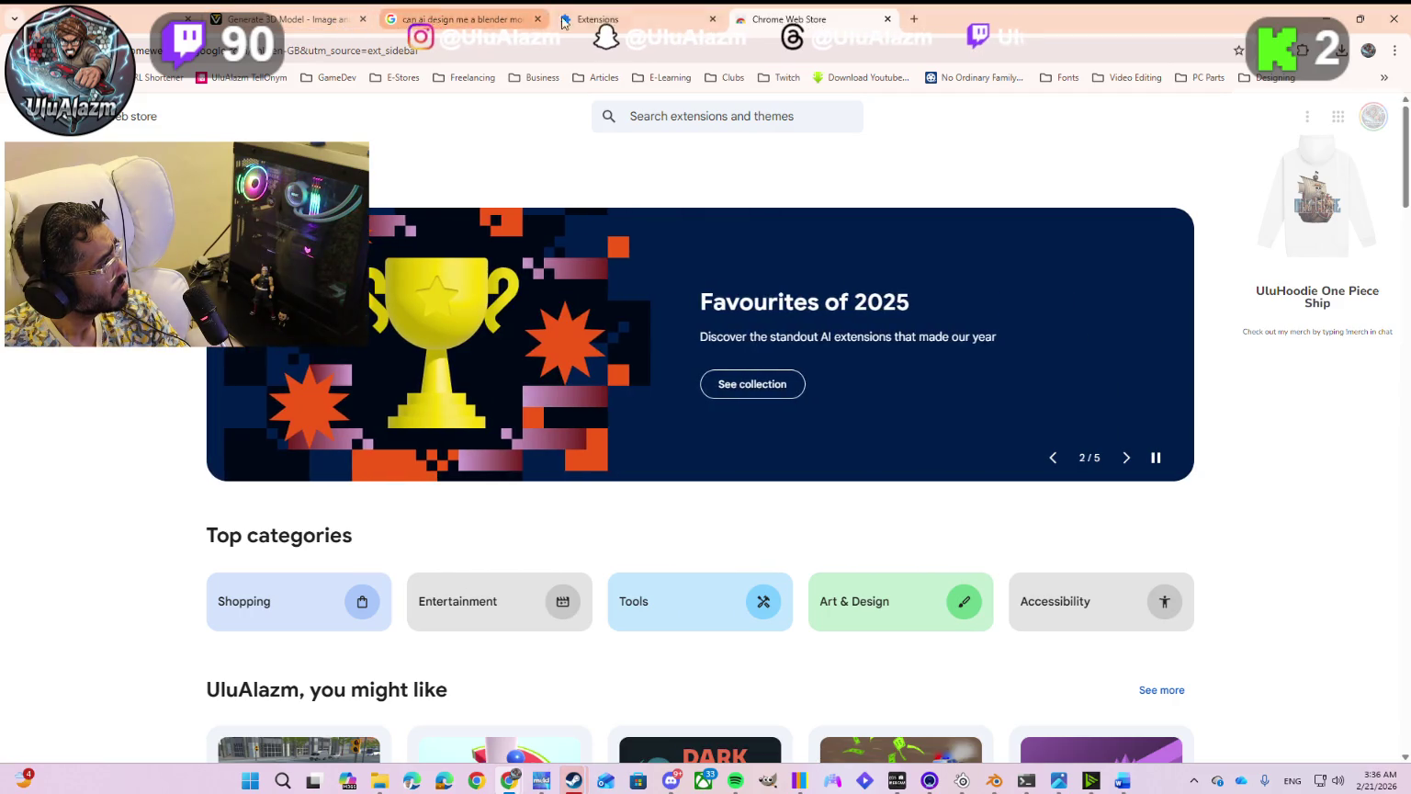
{"action": "left_click", "coordinate": [450, 19]}
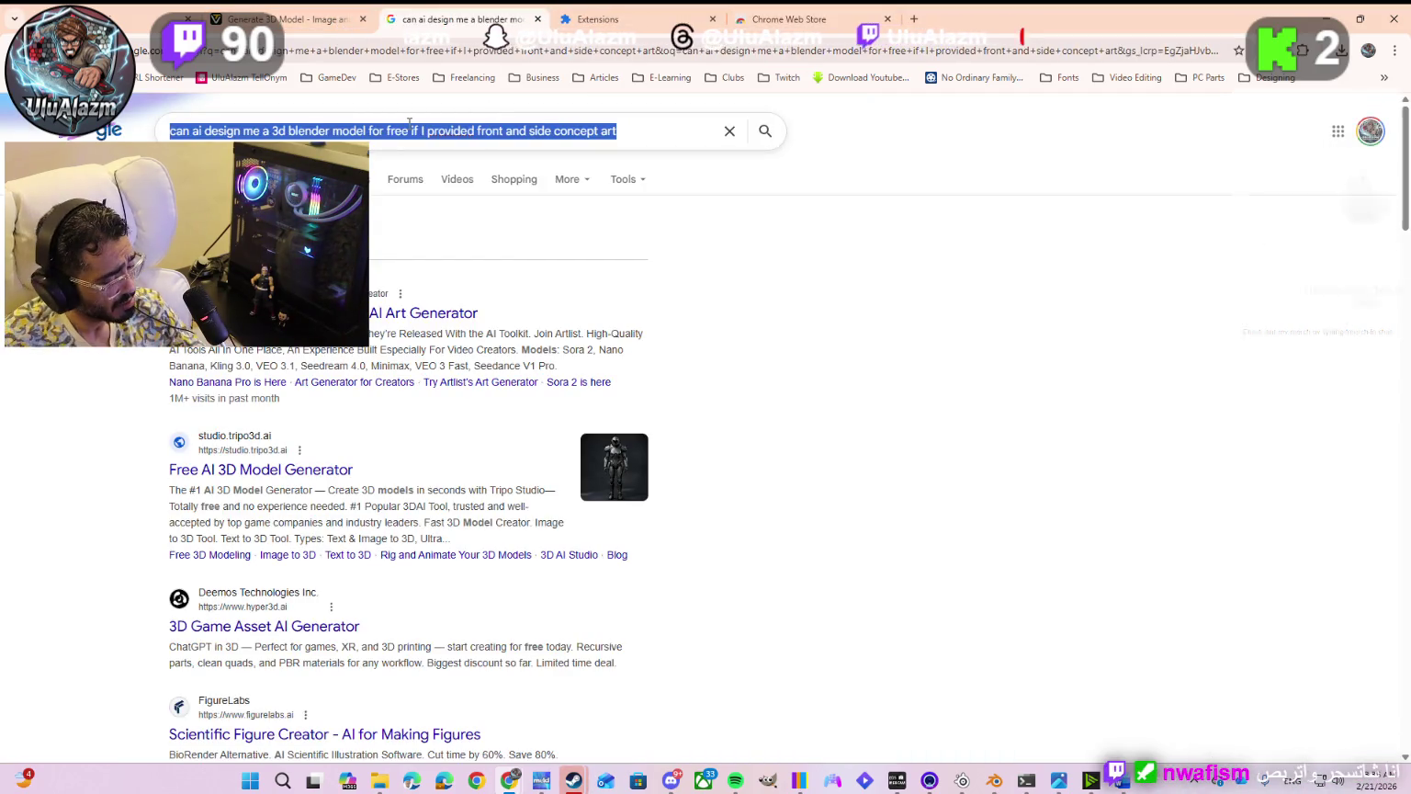
Step: Search Google for how to install DCC Bridge in Chrome and expand the AI overview
{"action": "type", "text": "how to insta"}
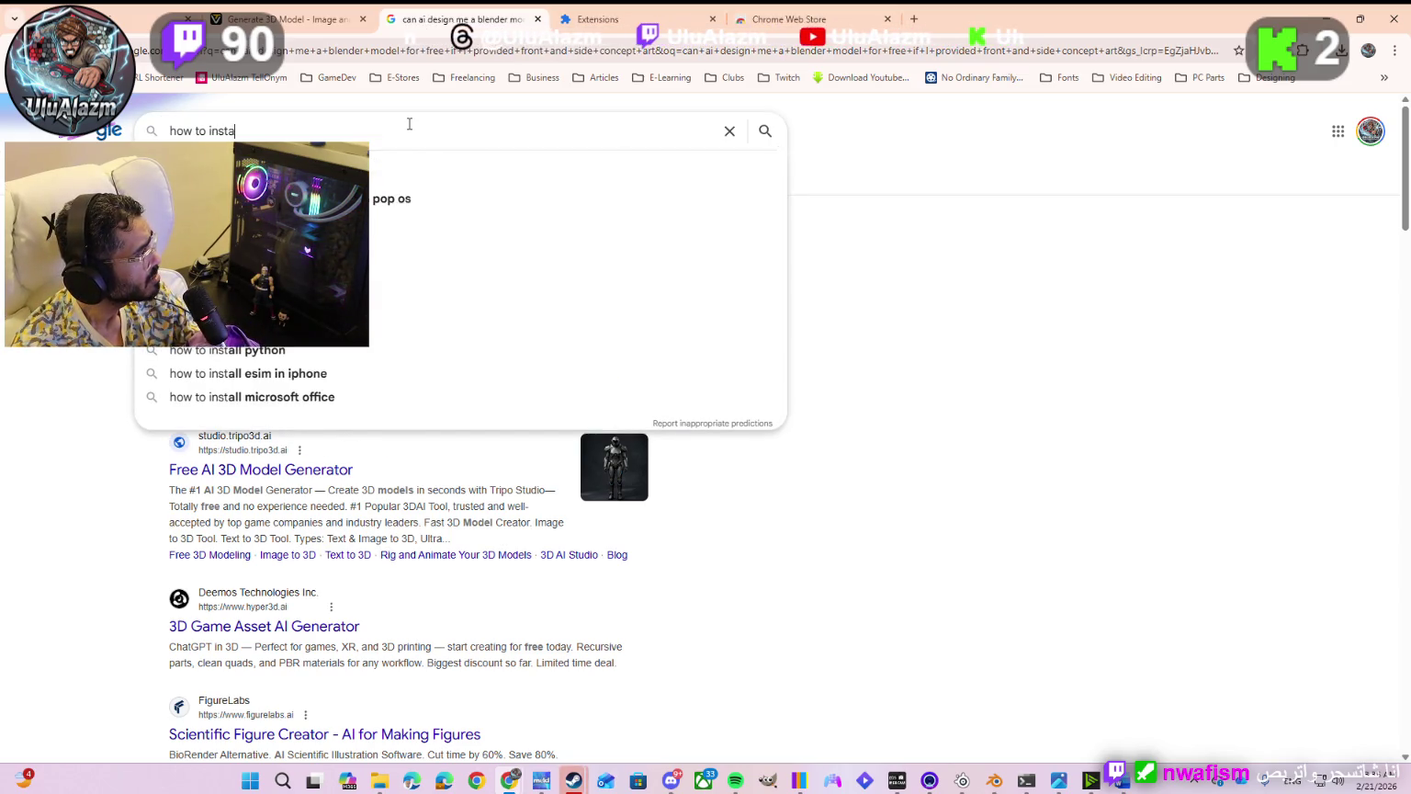
{"action": "type", "text": "llcc brig"}
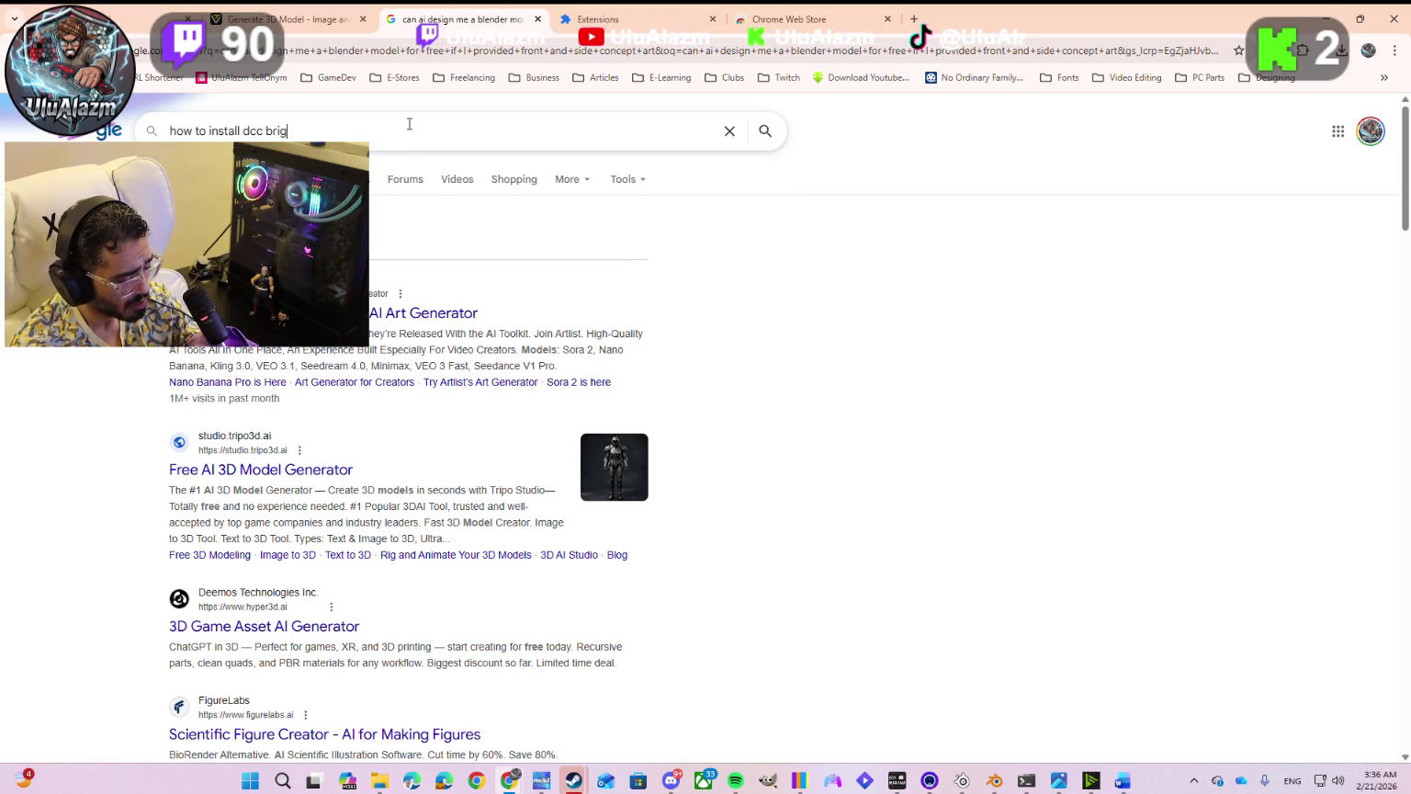
{"action": "type", "text": "dgeonc"}
{"action": "key", "text": "BackSpace"}
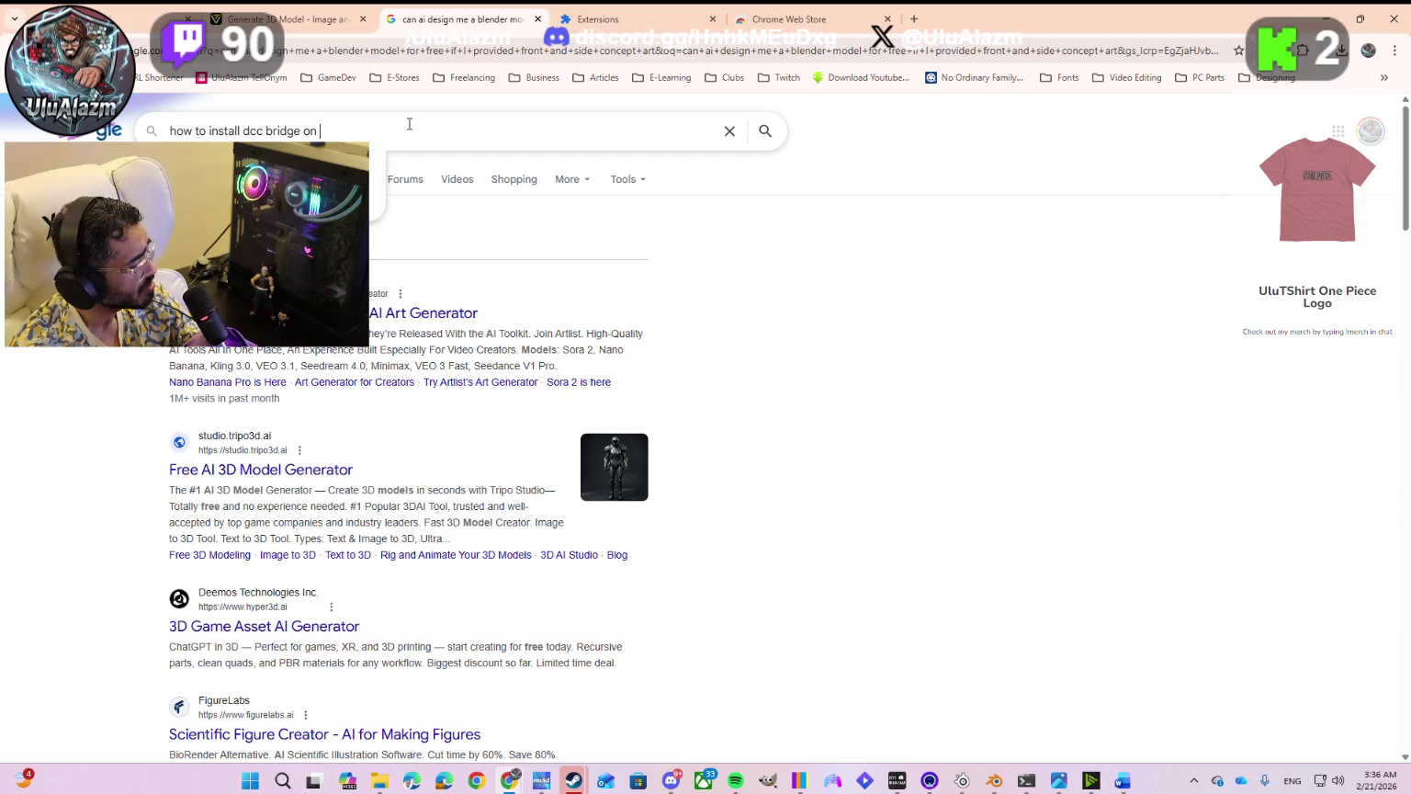
{"action": "type", "text": "chrome"}
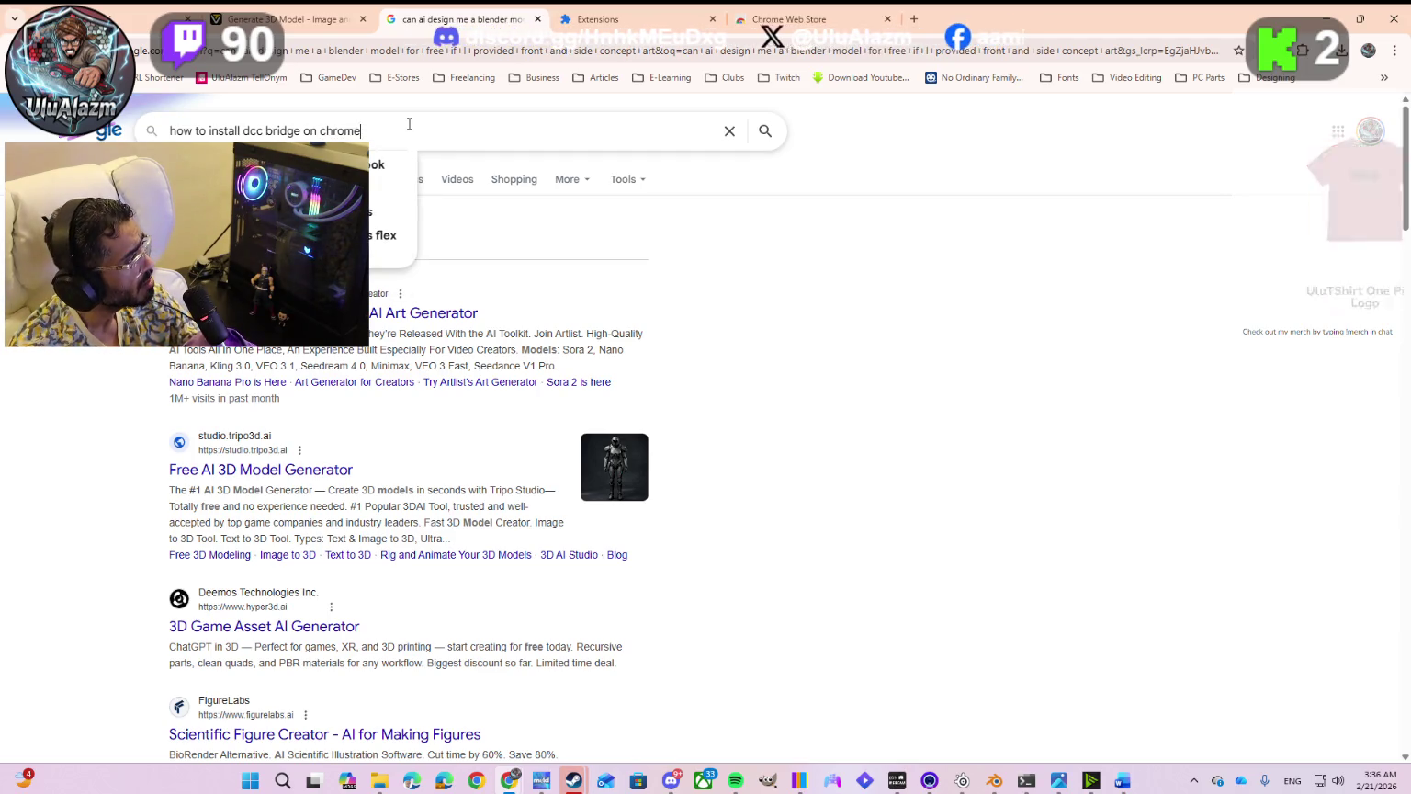
{"action": "type", "text": "?"}
{"action": "key", "text": "Return"}
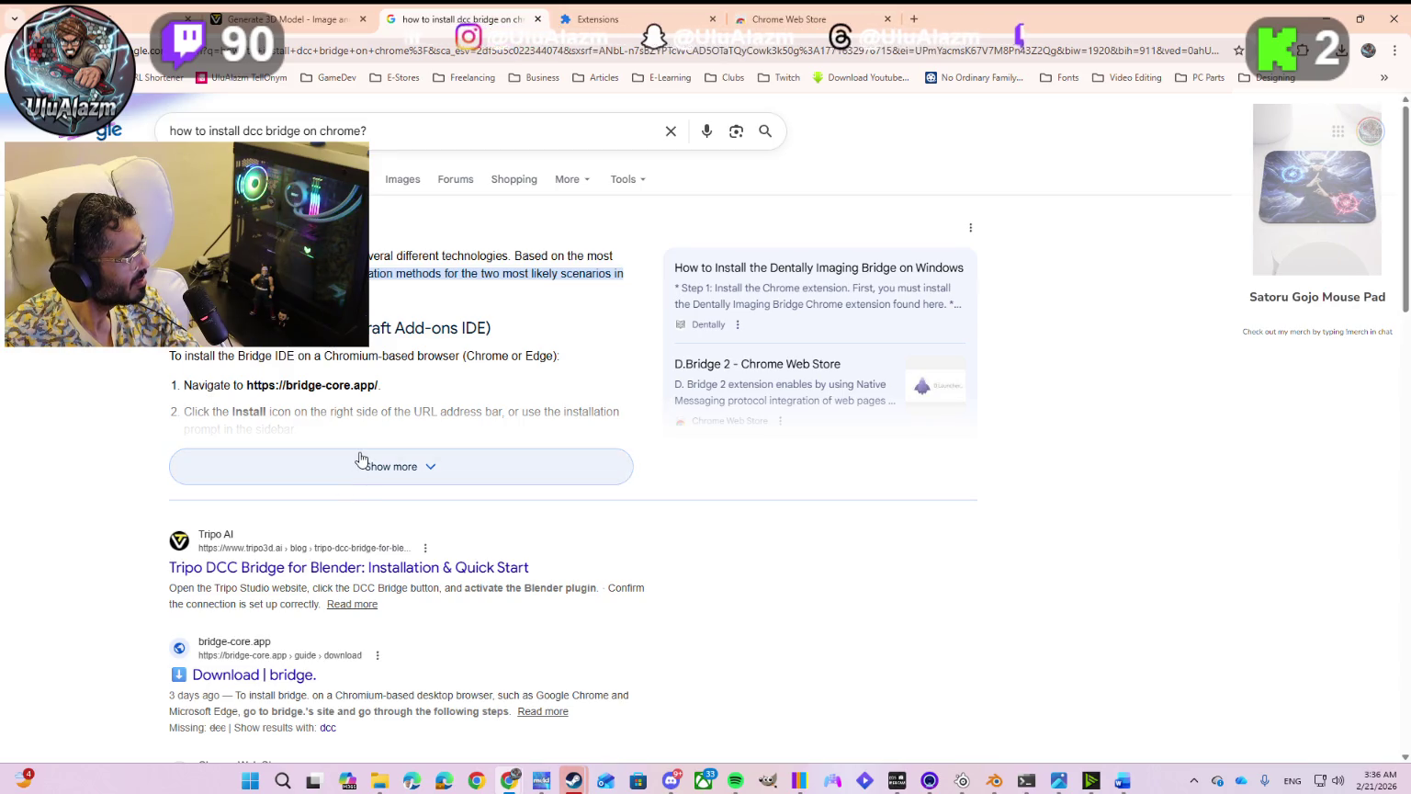
{"action": "left_click", "coordinate": [355, 467]}
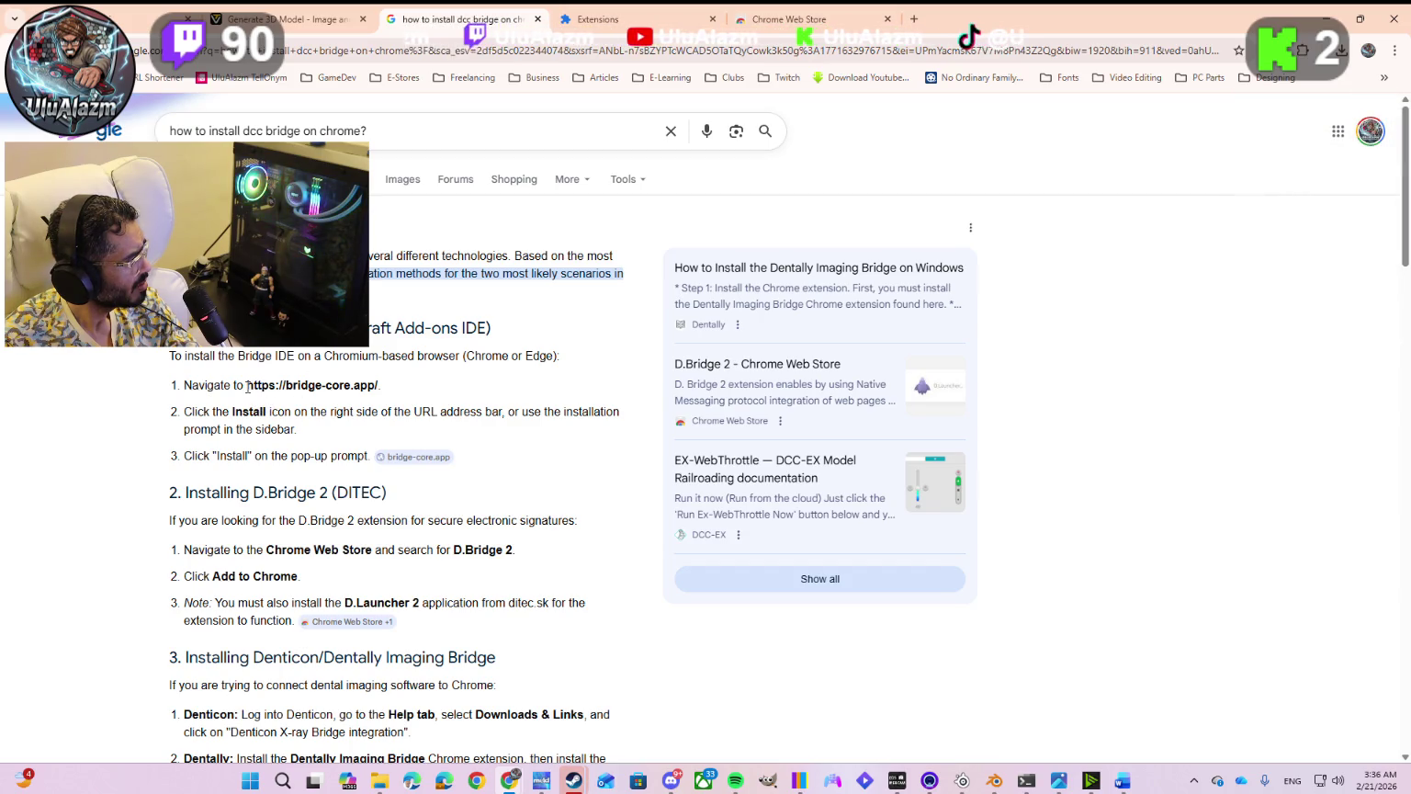
{"action": "left_click_drag", "start_coordinate": [263, 385], "coordinate": [370, 386]}
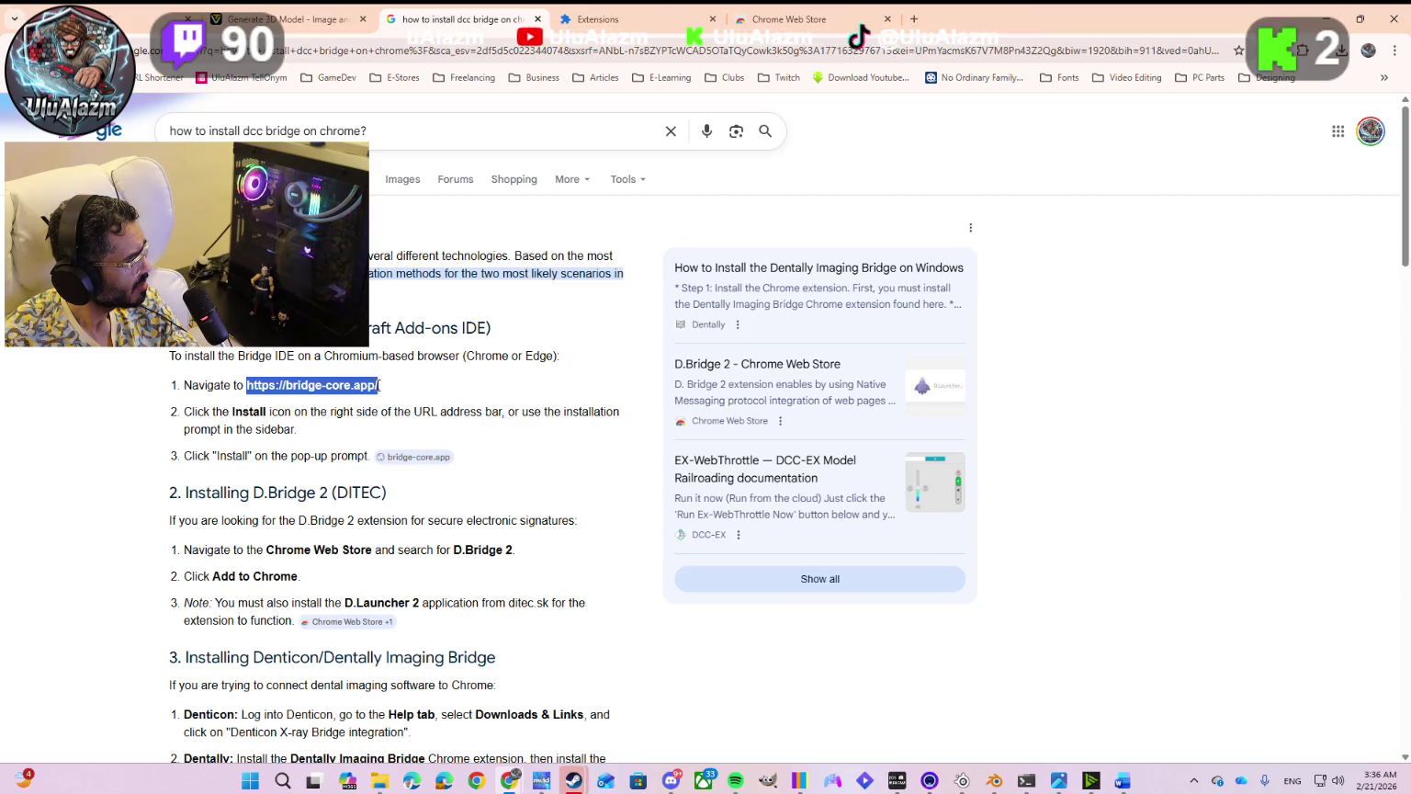
{"action": "right_click", "coordinate": [364, 392]}
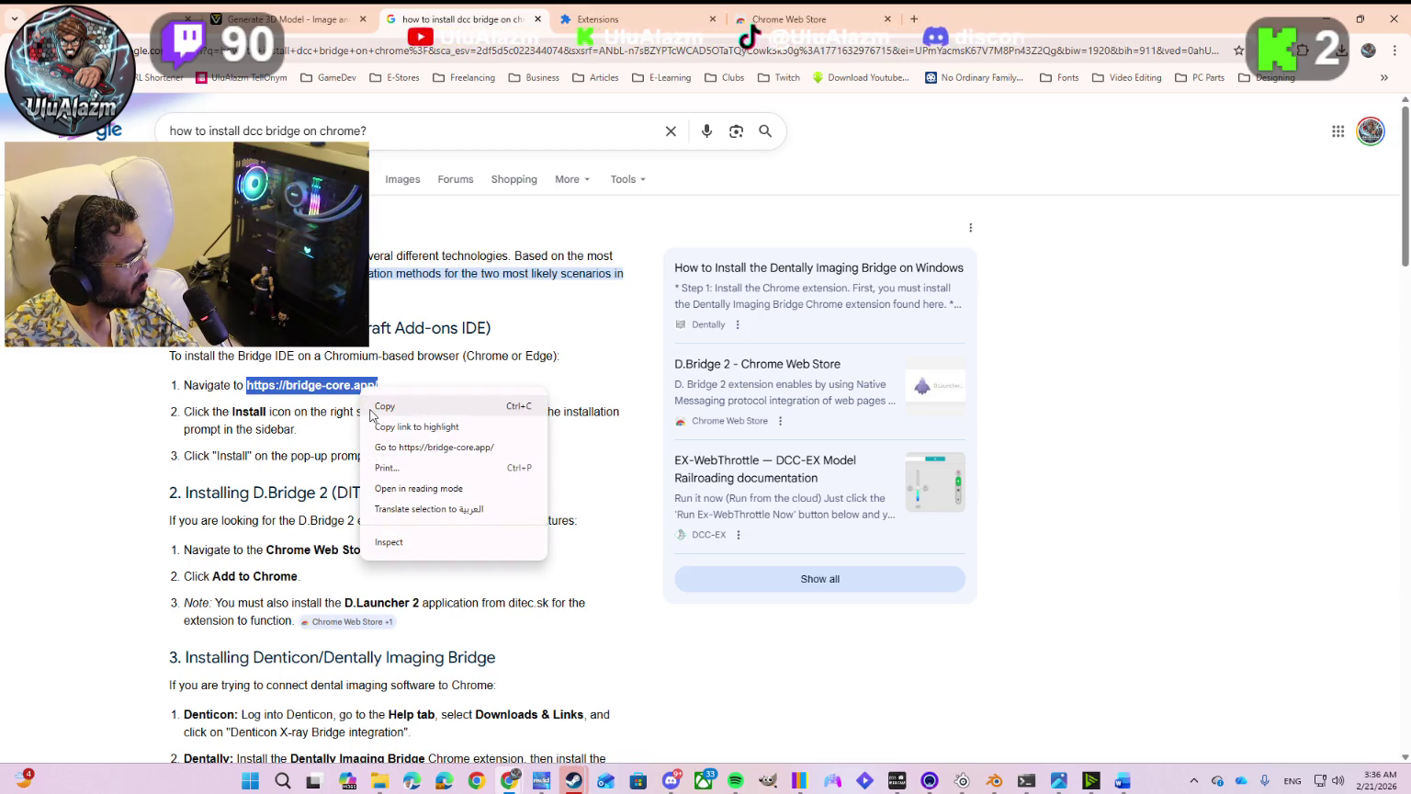
{"action": "left_click", "coordinate": [375, 448]}
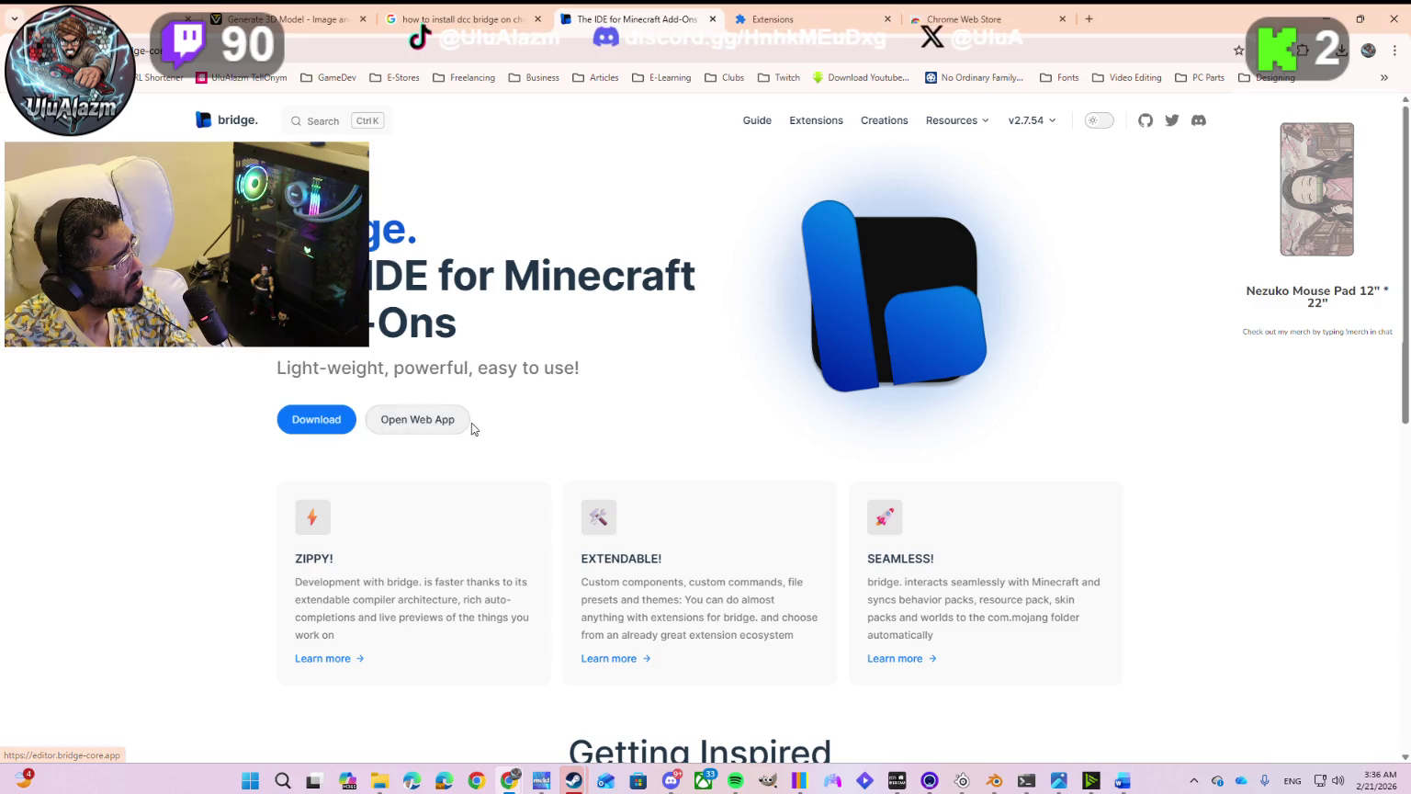
Step: Launch the bridge web editor and install it as a standalone Chrome app
{"action": "left_click", "coordinate": [426, 431]}
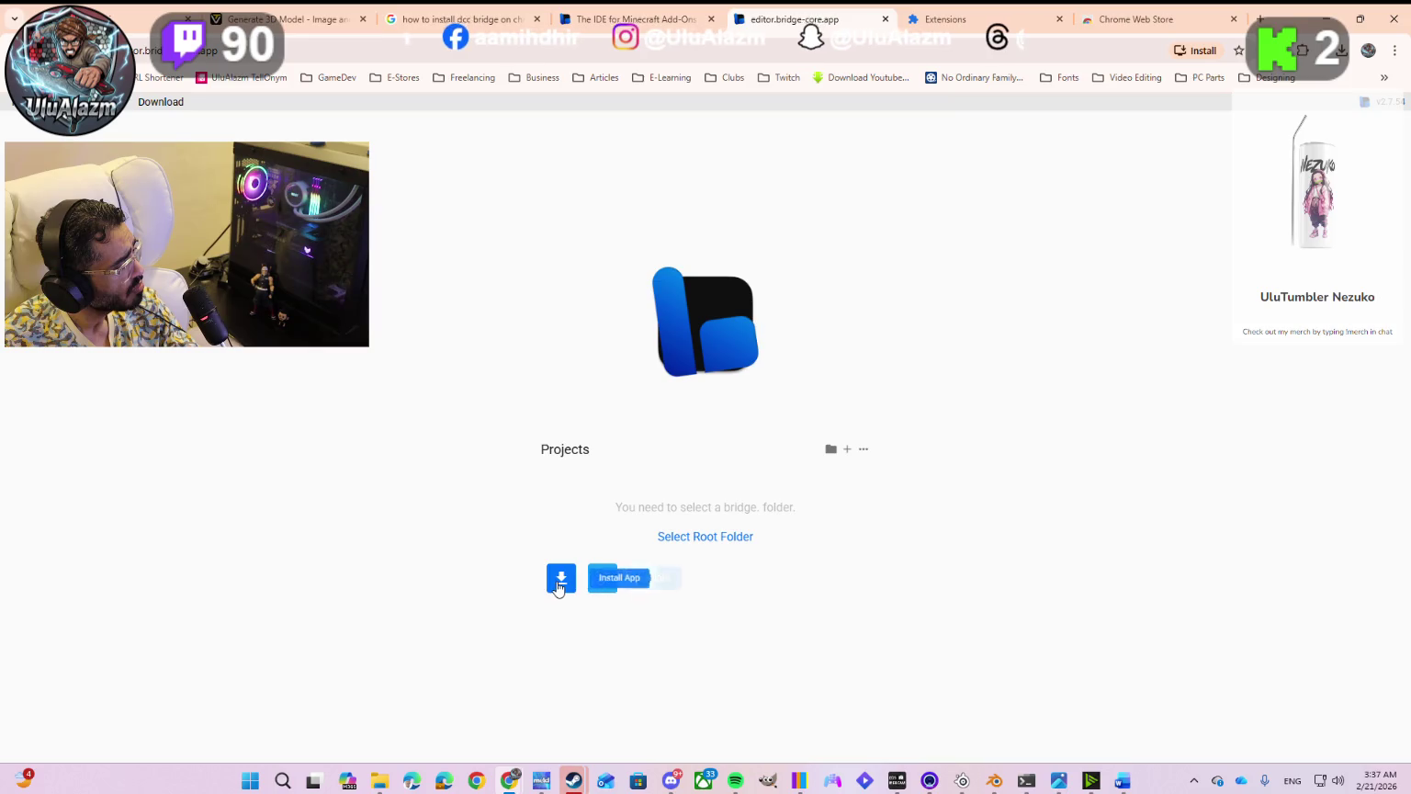
{"action": "left_click", "coordinate": [560, 584]}
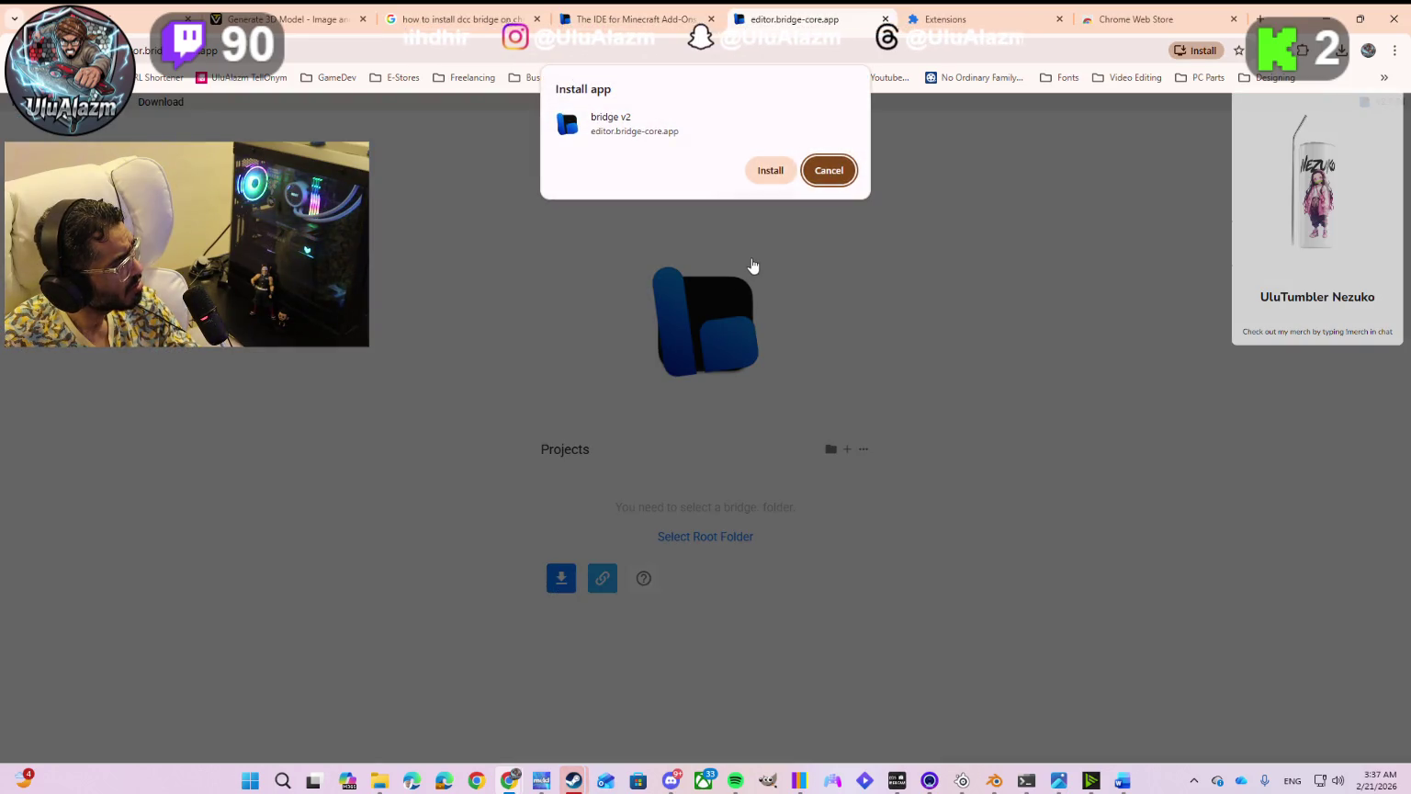
{"action": "left_click", "coordinate": [766, 172]}
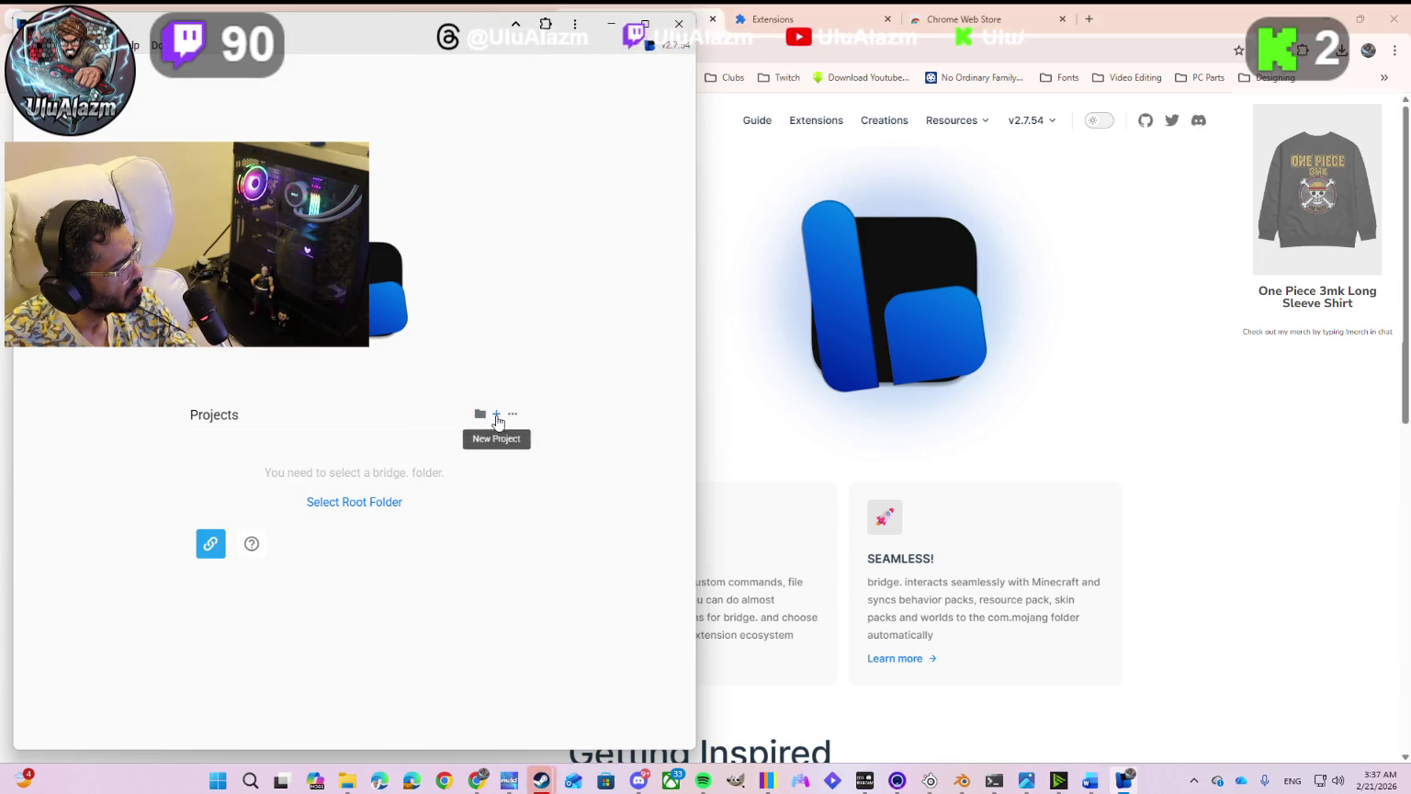
Step: Choose Tripo3d_Blender_Bridge as bridge's root folder and allow file editing there
{"action": "left_click", "coordinate": [496, 417]}
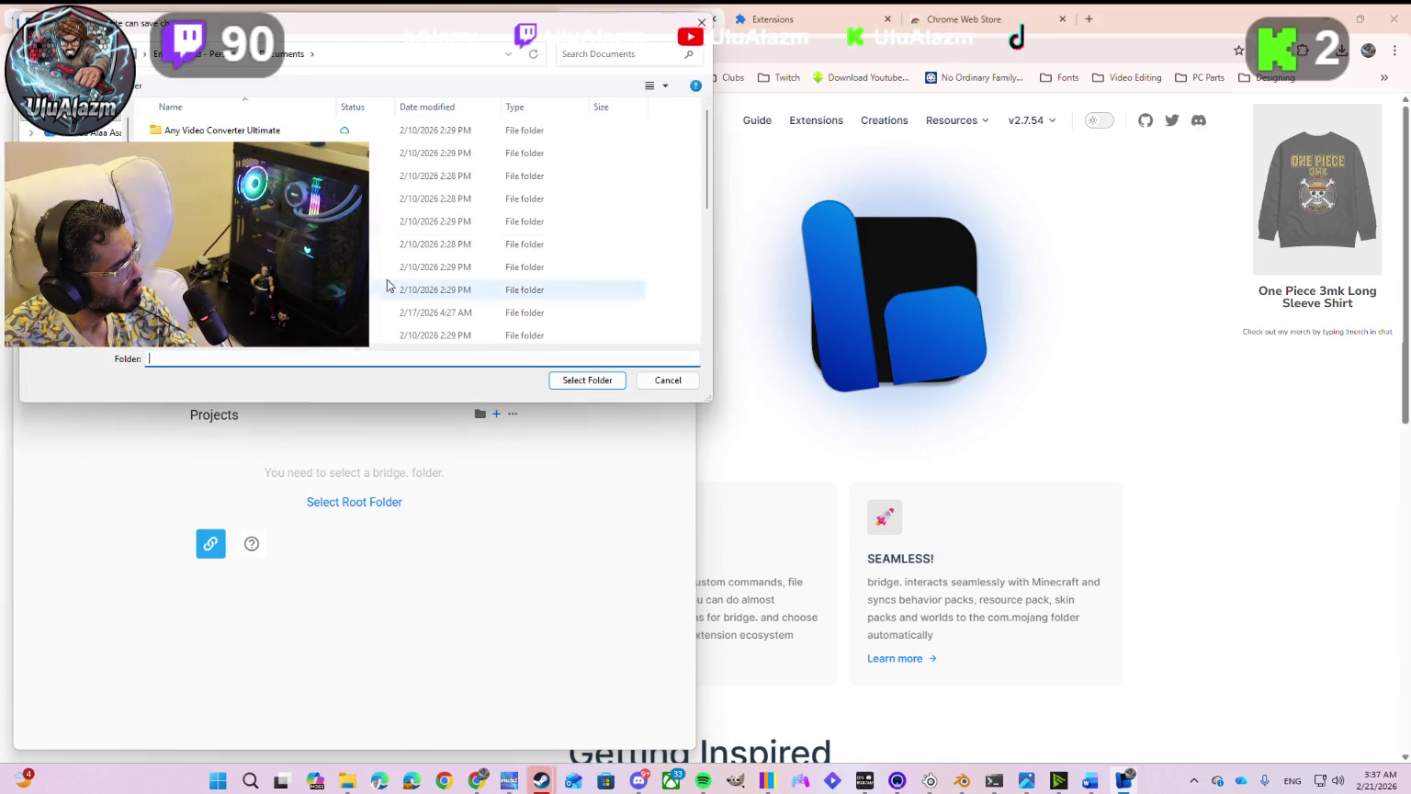
{"action": "double_click", "coordinate": [276, 150]}
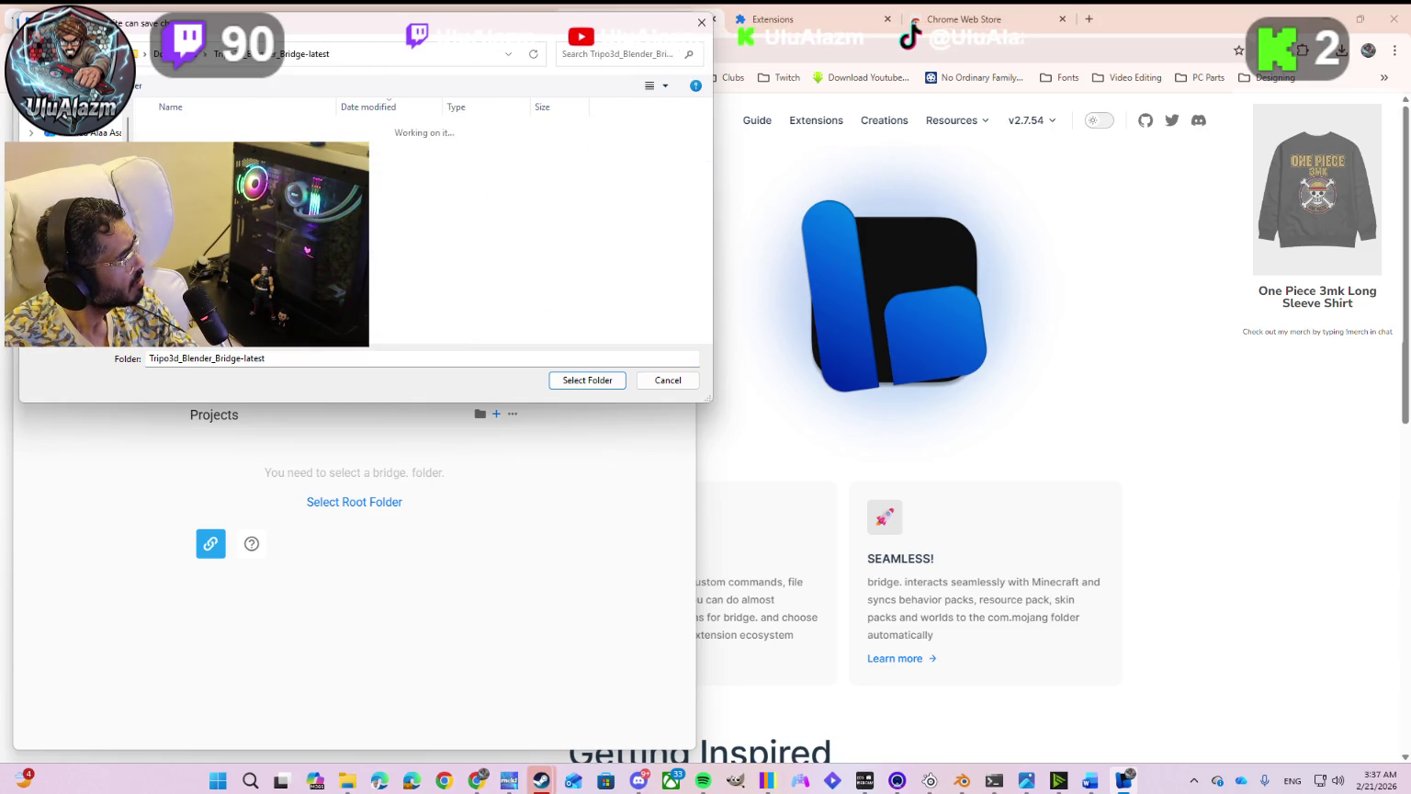
{"action": "double_click", "coordinate": [275, 150]}
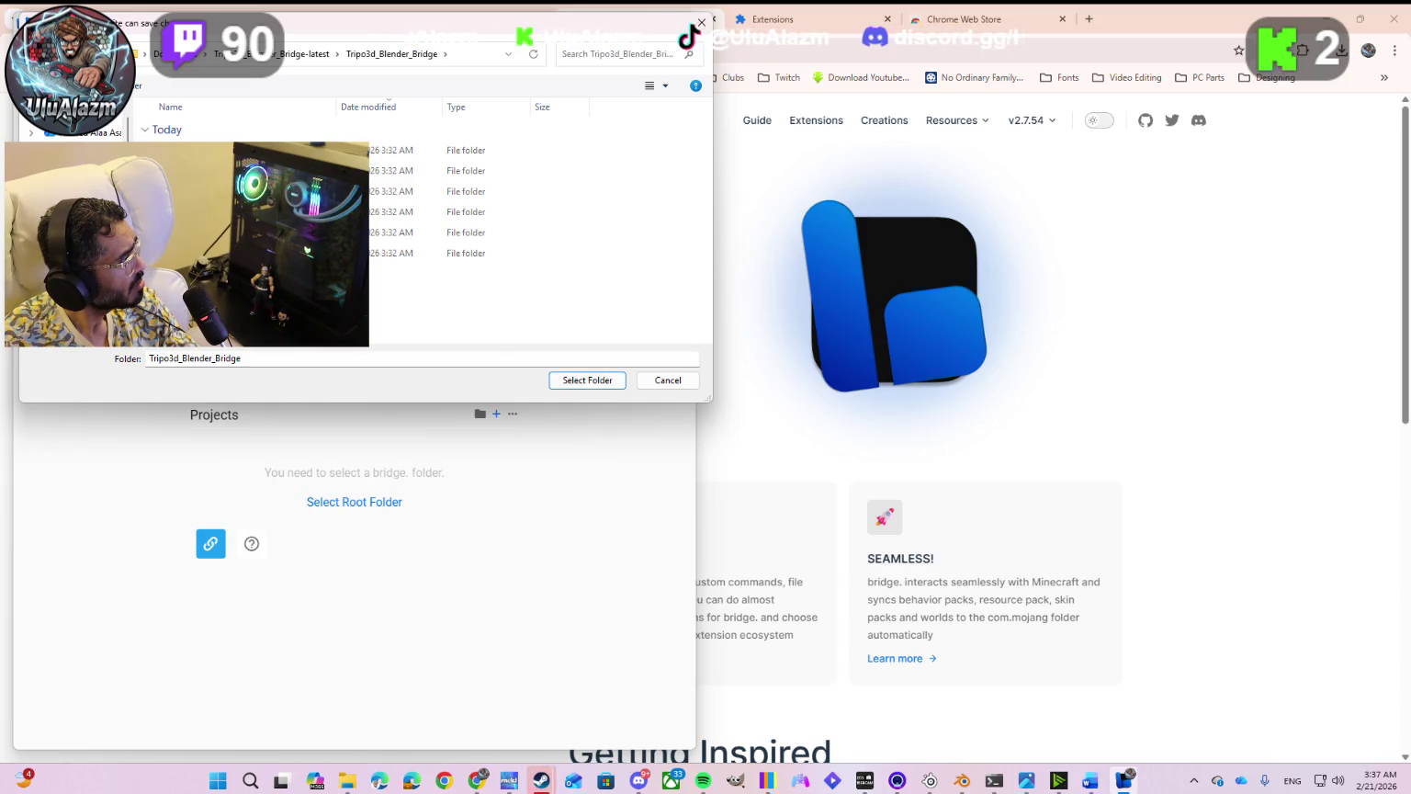
{"action": "key", "text": "alt+Up"}
{"action": "left_click", "coordinate": [569, 380]}
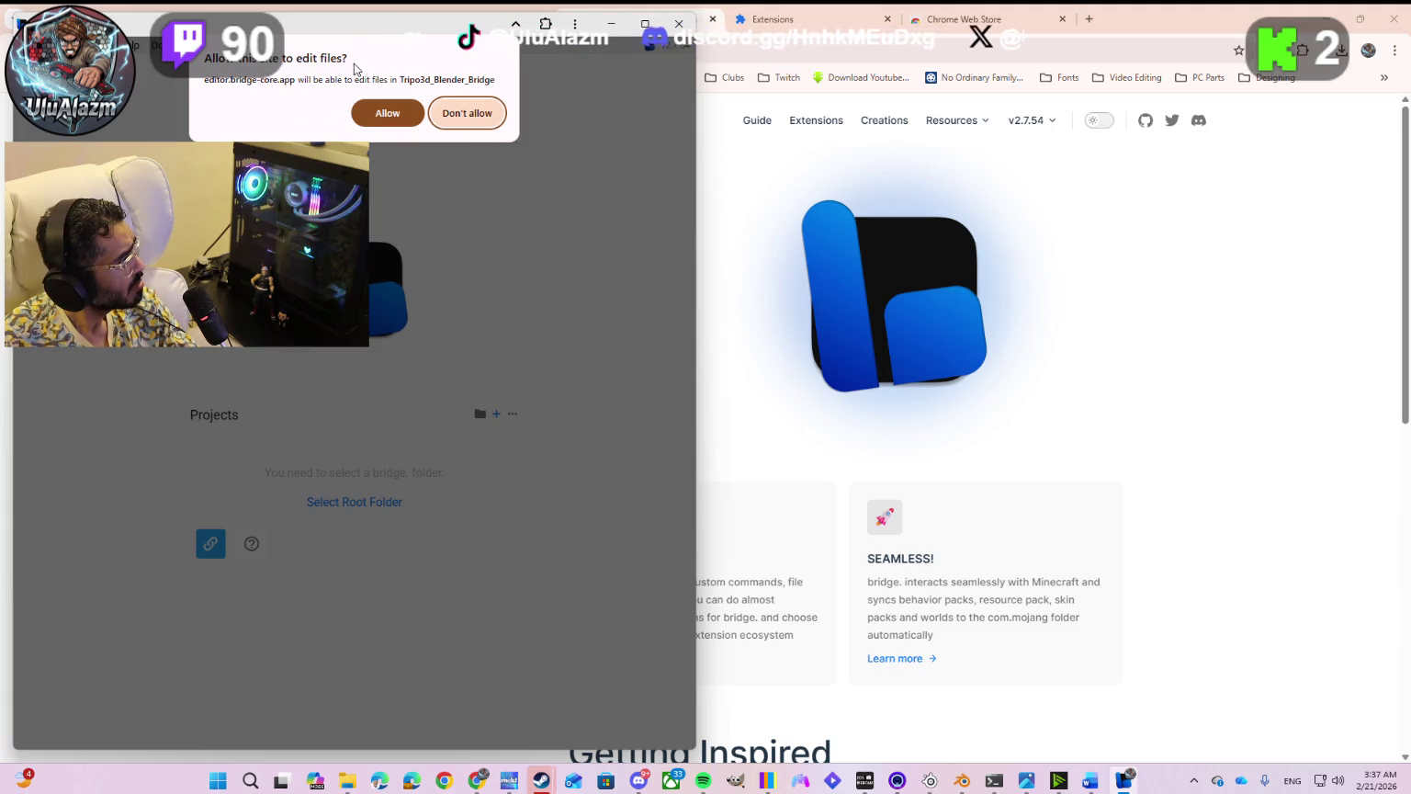
{"action": "left_click", "coordinate": [386, 113]}
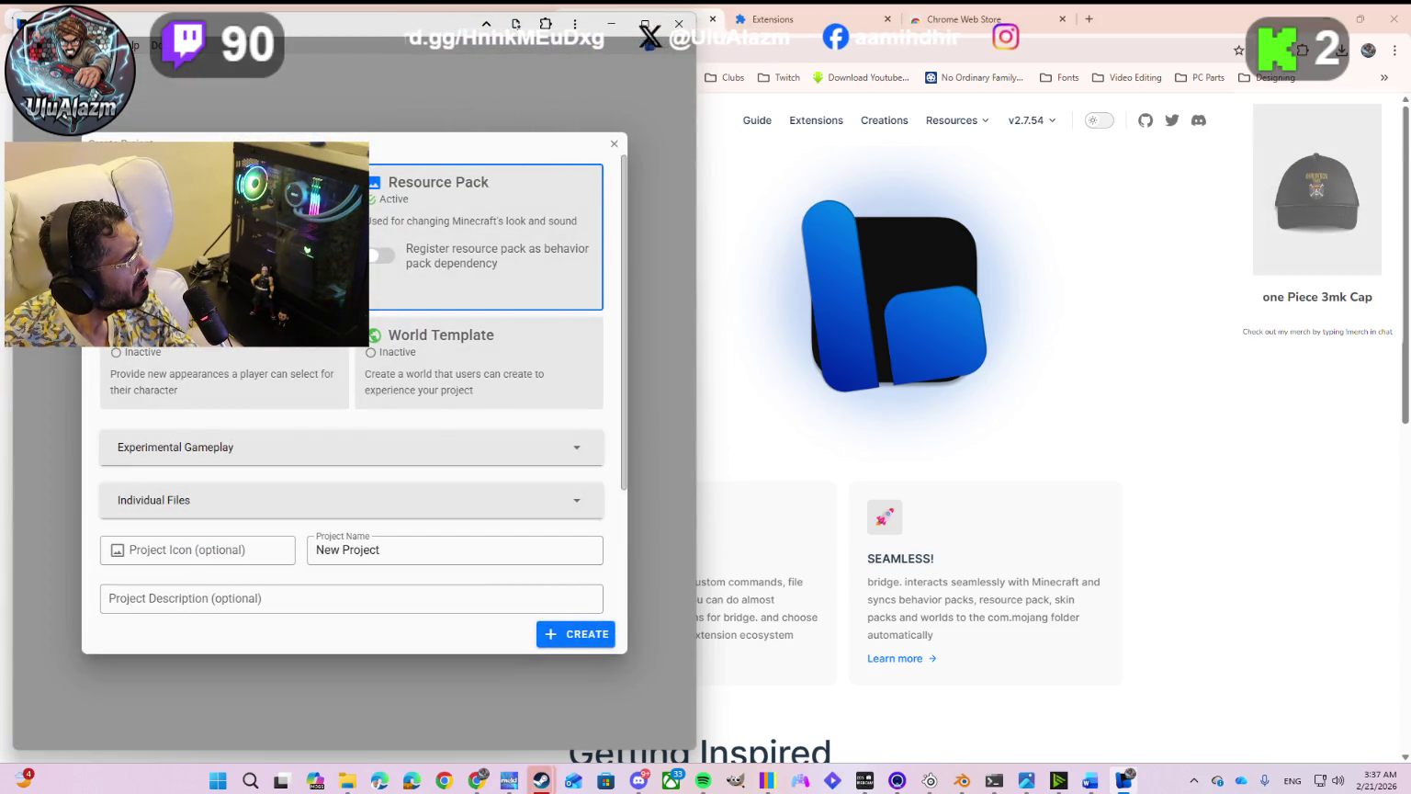
Step: Enable the behavior-pack dependency, World Template, and all experimental features including Beta APIs and Education Edition
{"action": "left_click", "coordinate": [384, 257]}
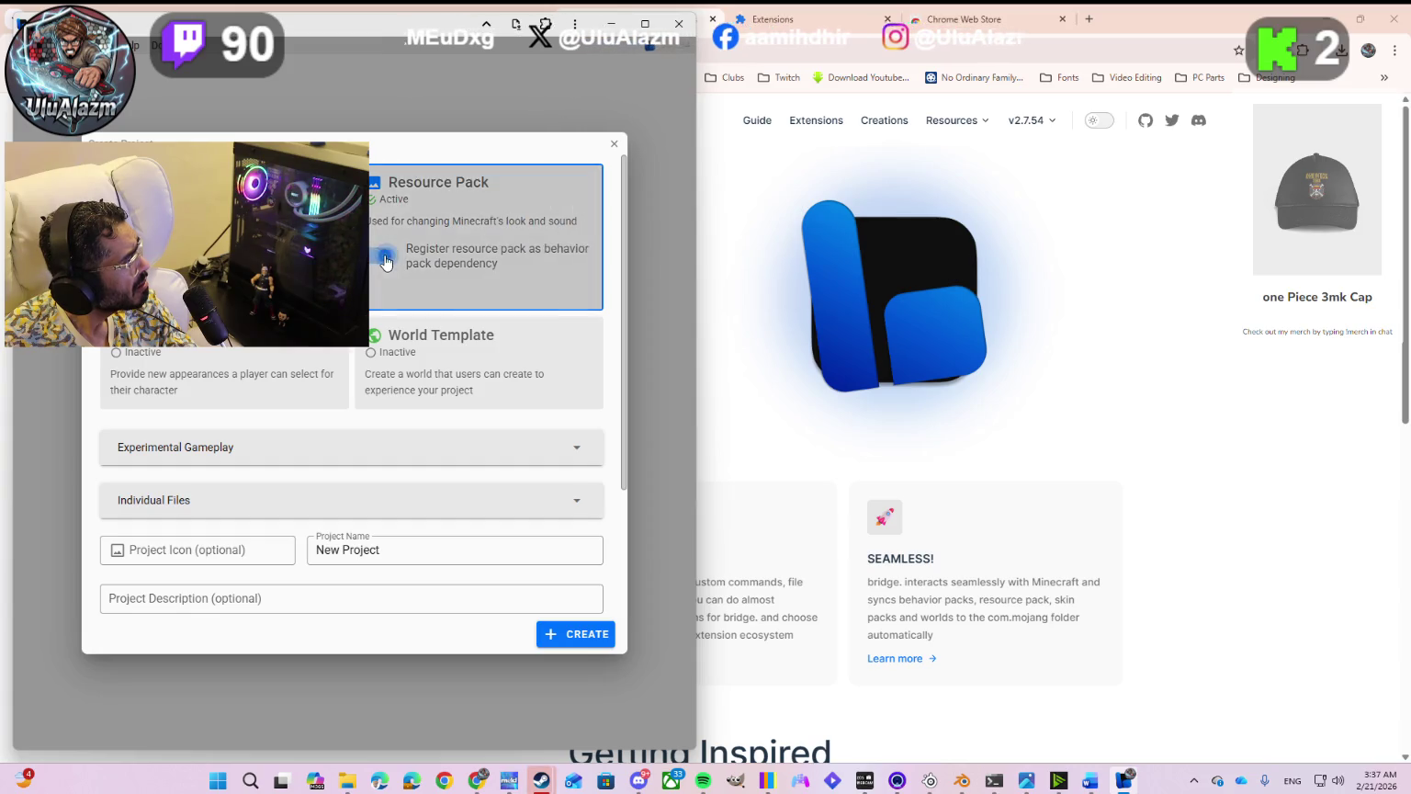
{"action": "left_click", "coordinate": [374, 358]}
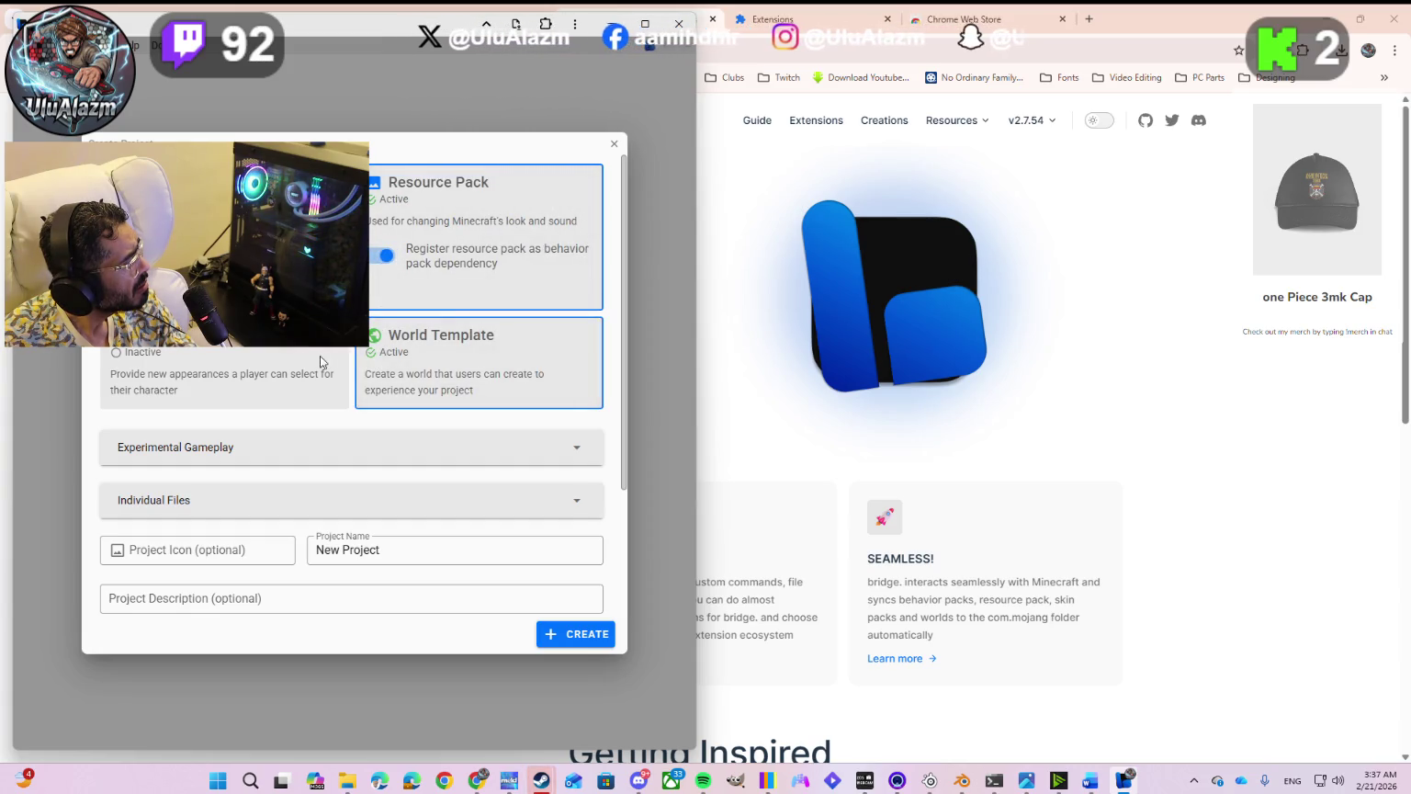
{"action": "scroll", "coordinate": [223, 350], "scroll_direction": "down", "scroll_amount": 3}
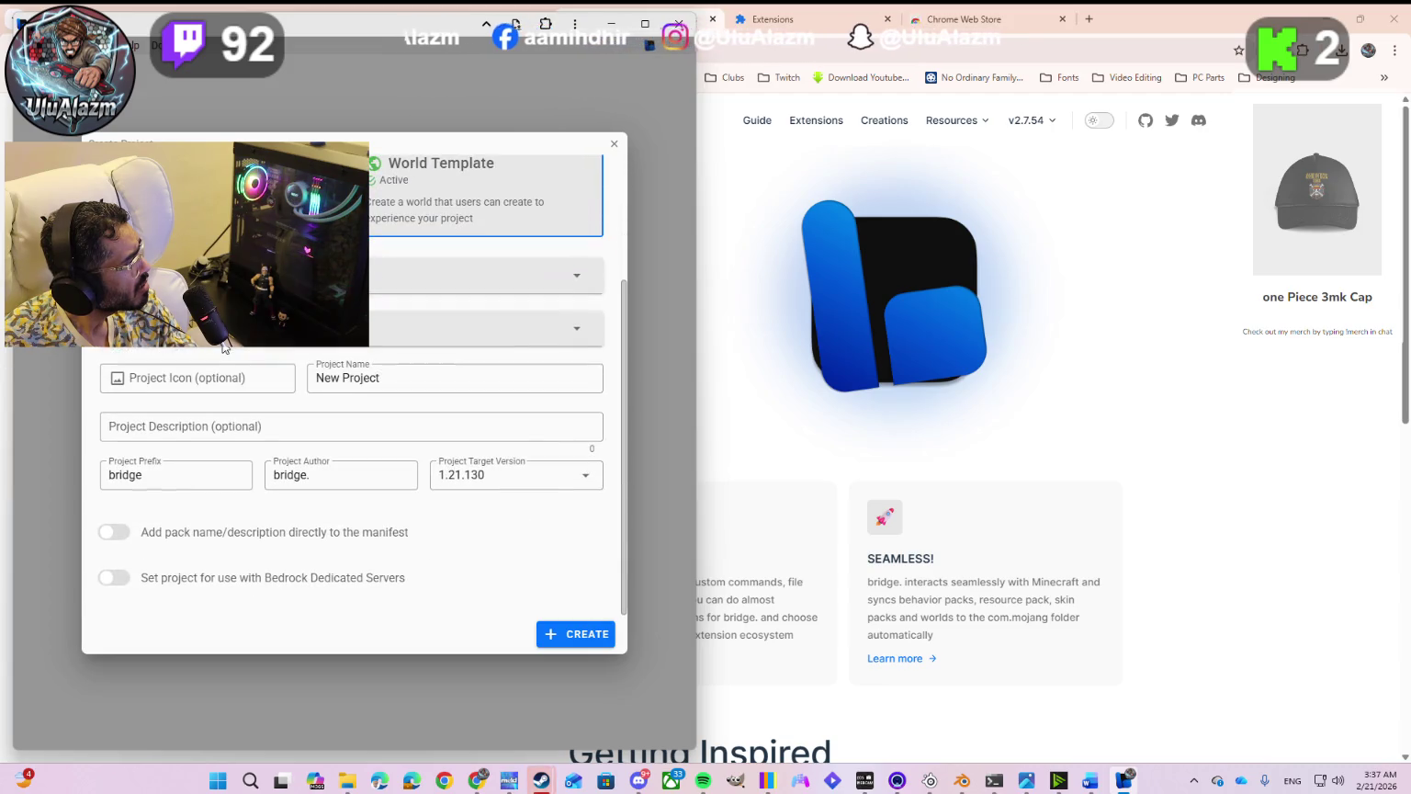
{"action": "left_click", "coordinate": [487, 275]}
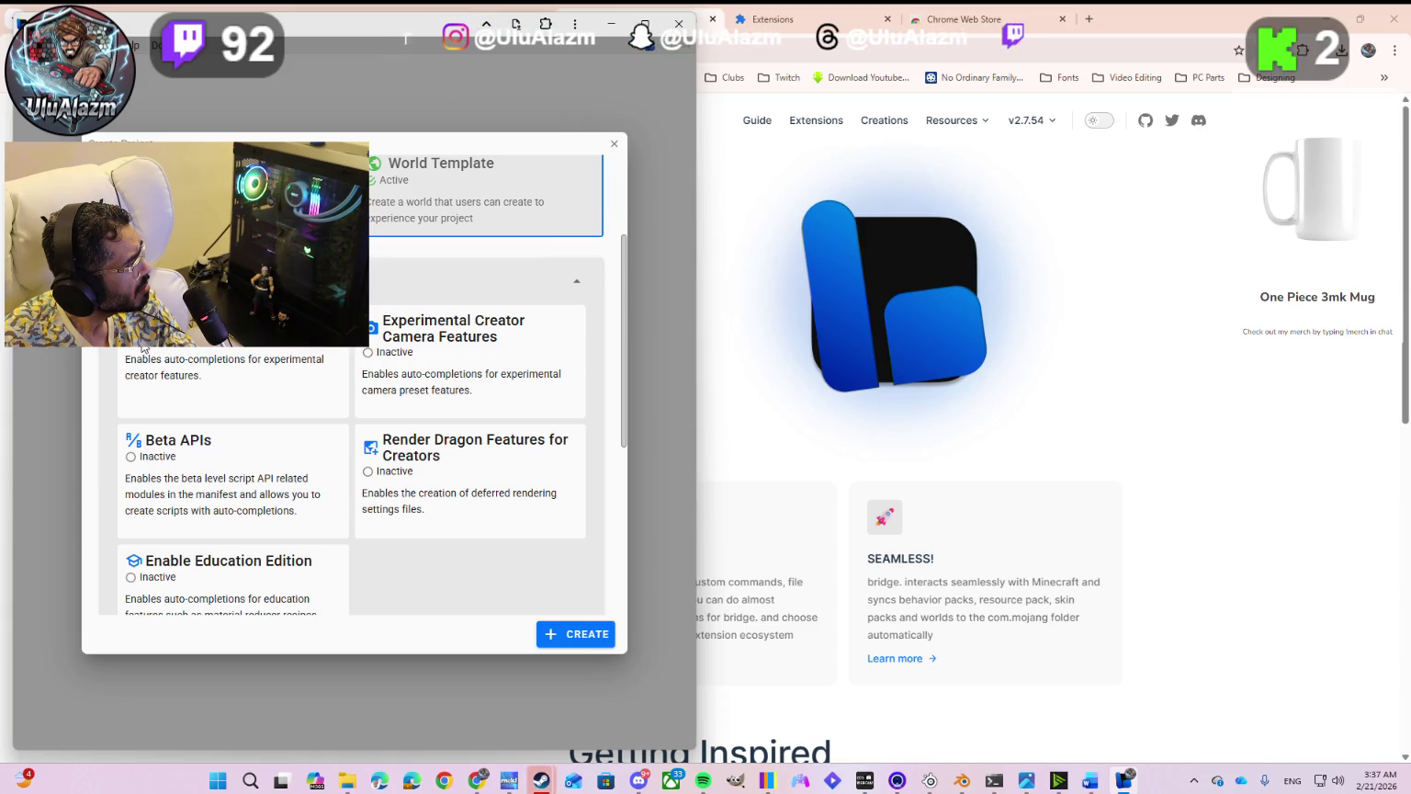
{"action": "left_click", "coordinate": [183, 351]}
{"action": "left_click", "coordinate": [367, 359]}
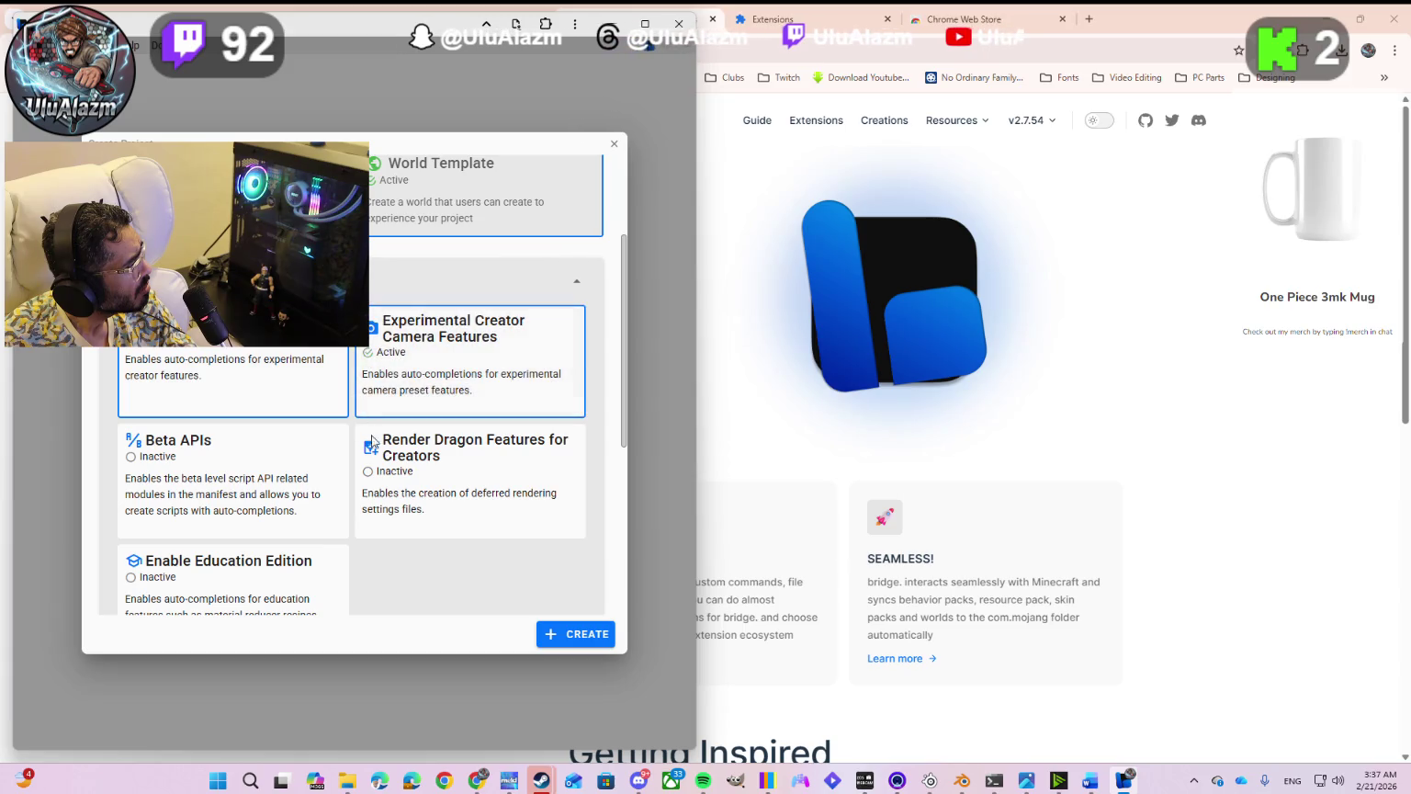
{"action": "left_click", "coordinate": [377, 478]}
{"action": "left_click", "coordinate": [147, 463]}
{"action": "scroll", "coordinate": [152, 494], "scroll_direction": "down", "scroll_amount": 3}
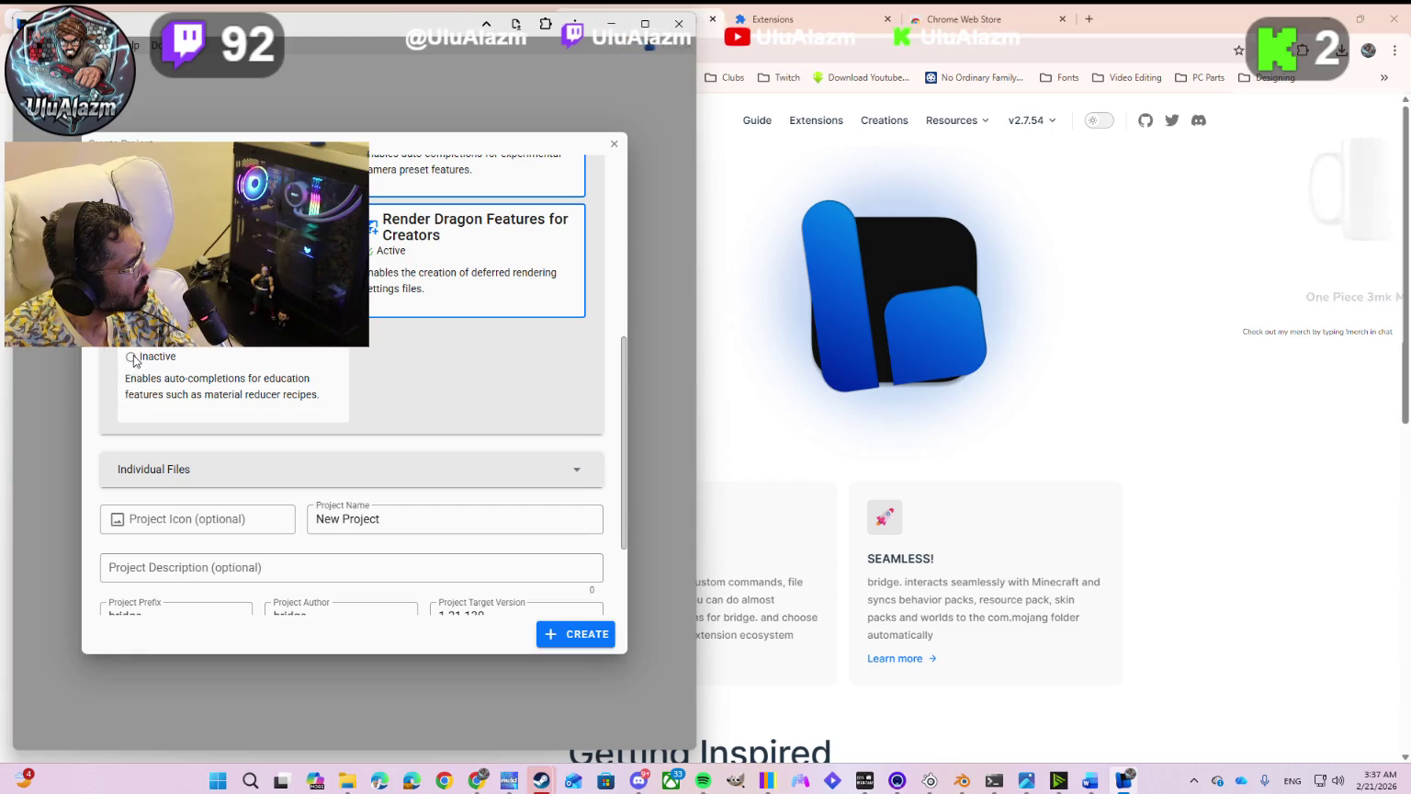
{"action": "left_click", "coordinate": [131, 374]}
{"action": "left_click", "coordinate": [204, 474]}
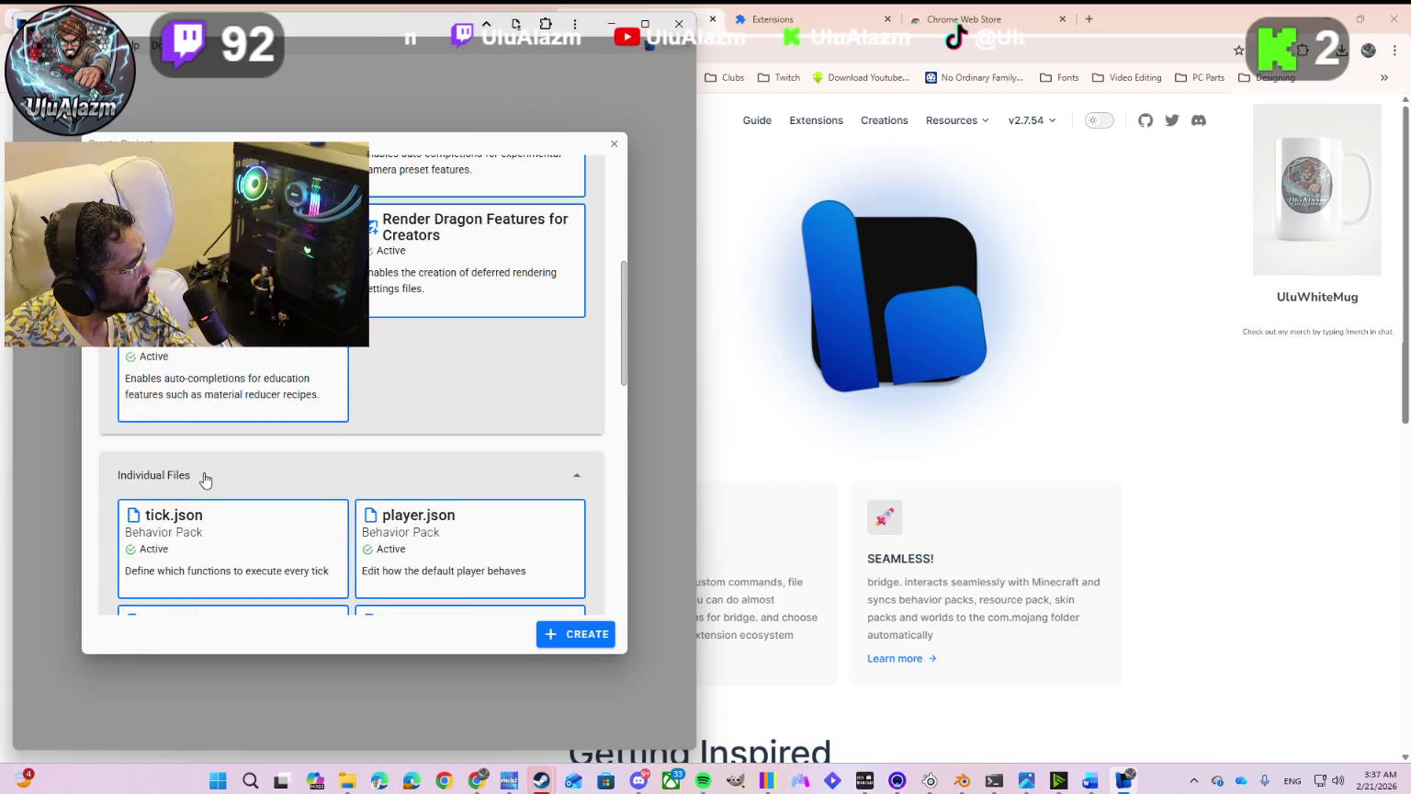
{"action": "scroll", "coordinate": [204, 474], "scroll_direction": "down", "scroll_amount": 4}
{"action": "scroll", "coordinate": [207, 473], "scroll_direction": "down", "scroll_amount": 4}
{"action": "scroll", "coordinate": [184, 441], "scroll_direction": "down", "scroll_amount": 2}
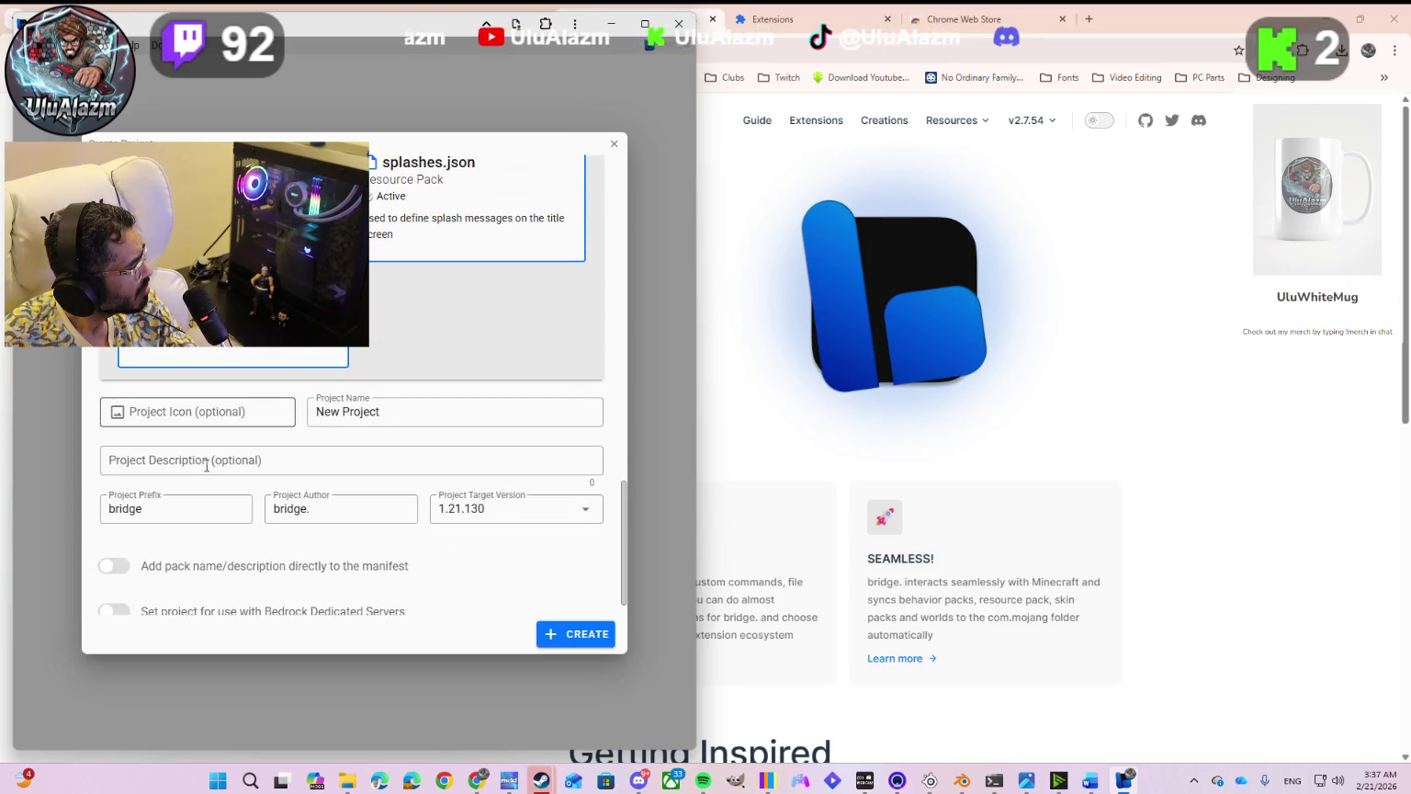
Step: Name the project Abigain3DModel, target 1.26.0, add manifest name and description, and create it
{"action": "left_click", "coordinate": [161, 411]}
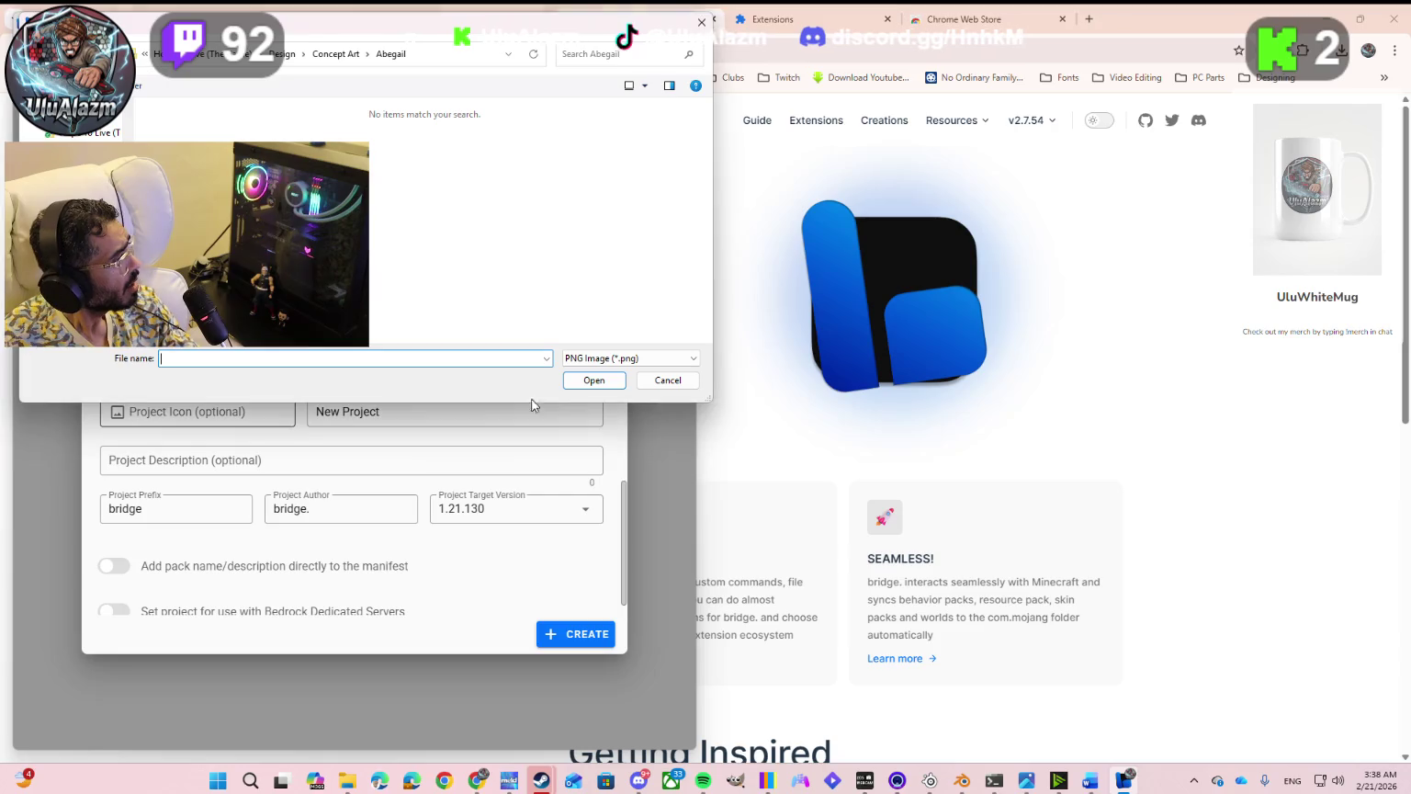
{"action": "left_click", "coordinate": [643, 382]}
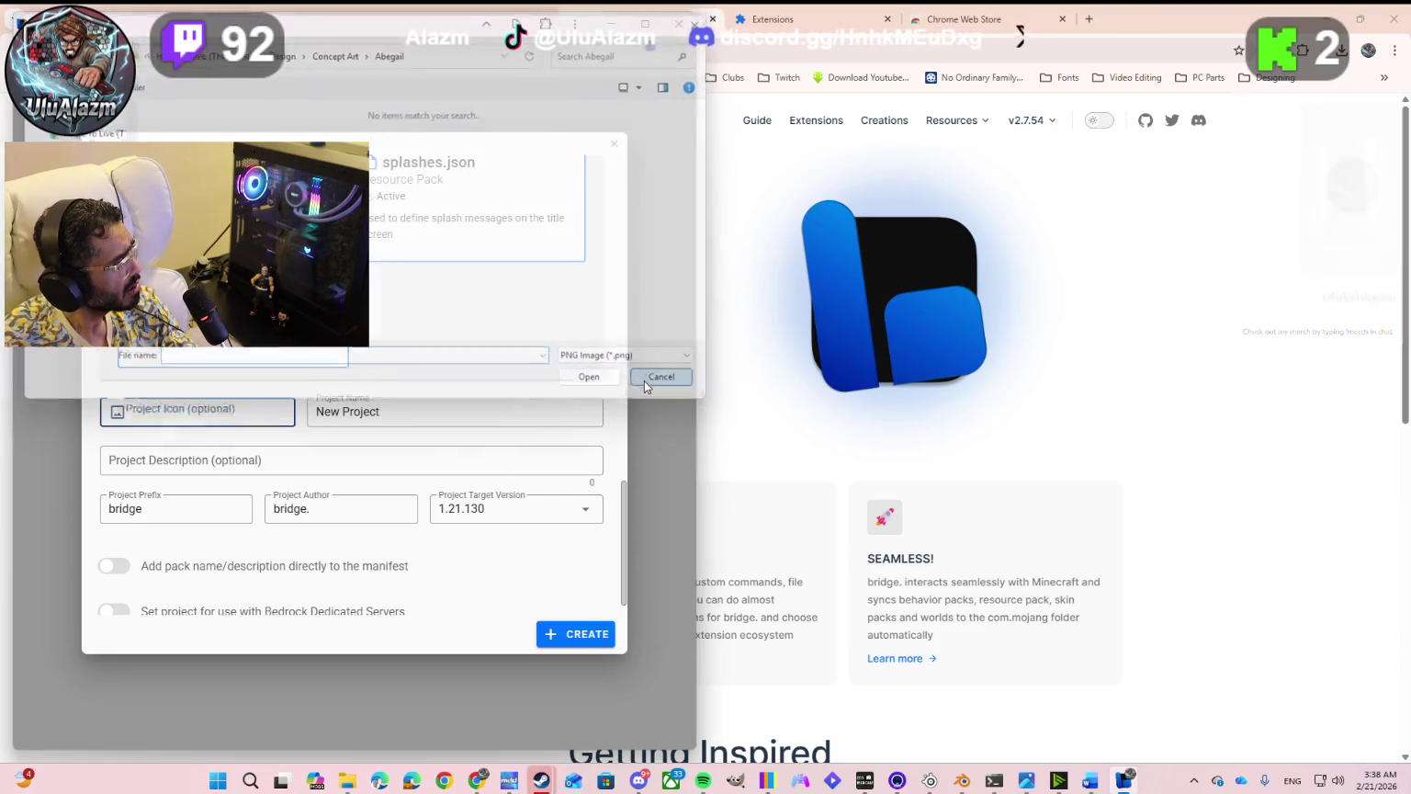
{"action": "double_click", "coordinate": [383, 411]}
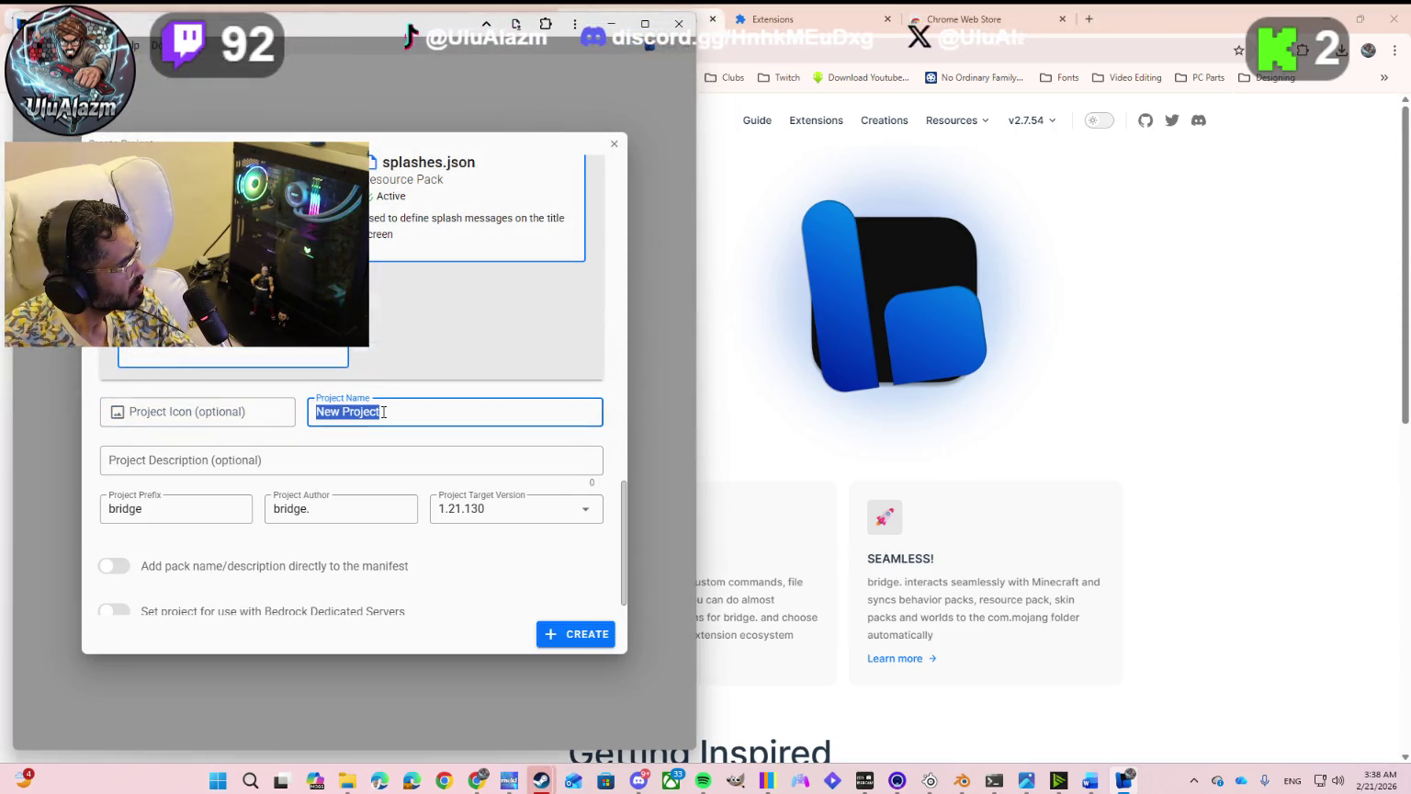
{"action": "type", "text": "Abigain3"}
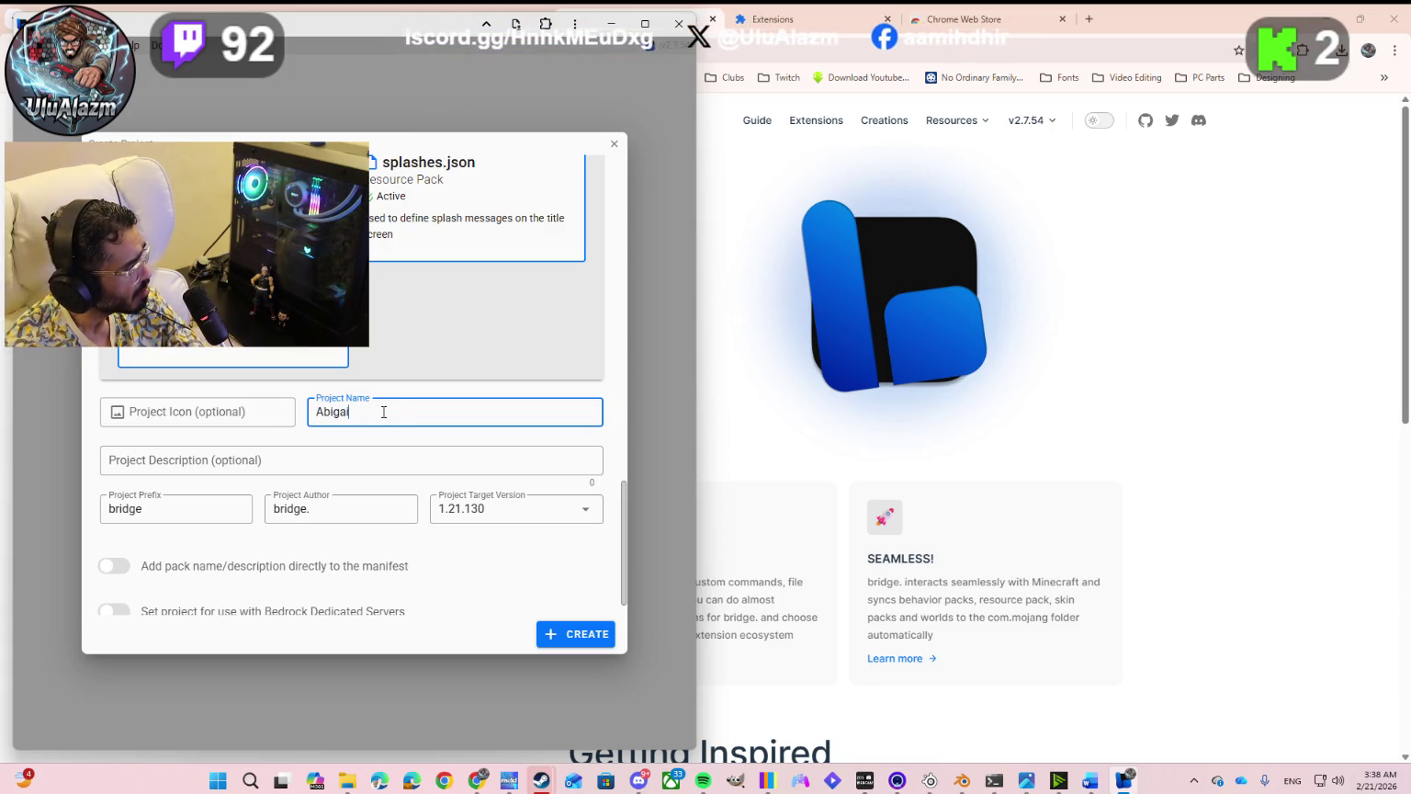
{"action": "type", "text": "D"}
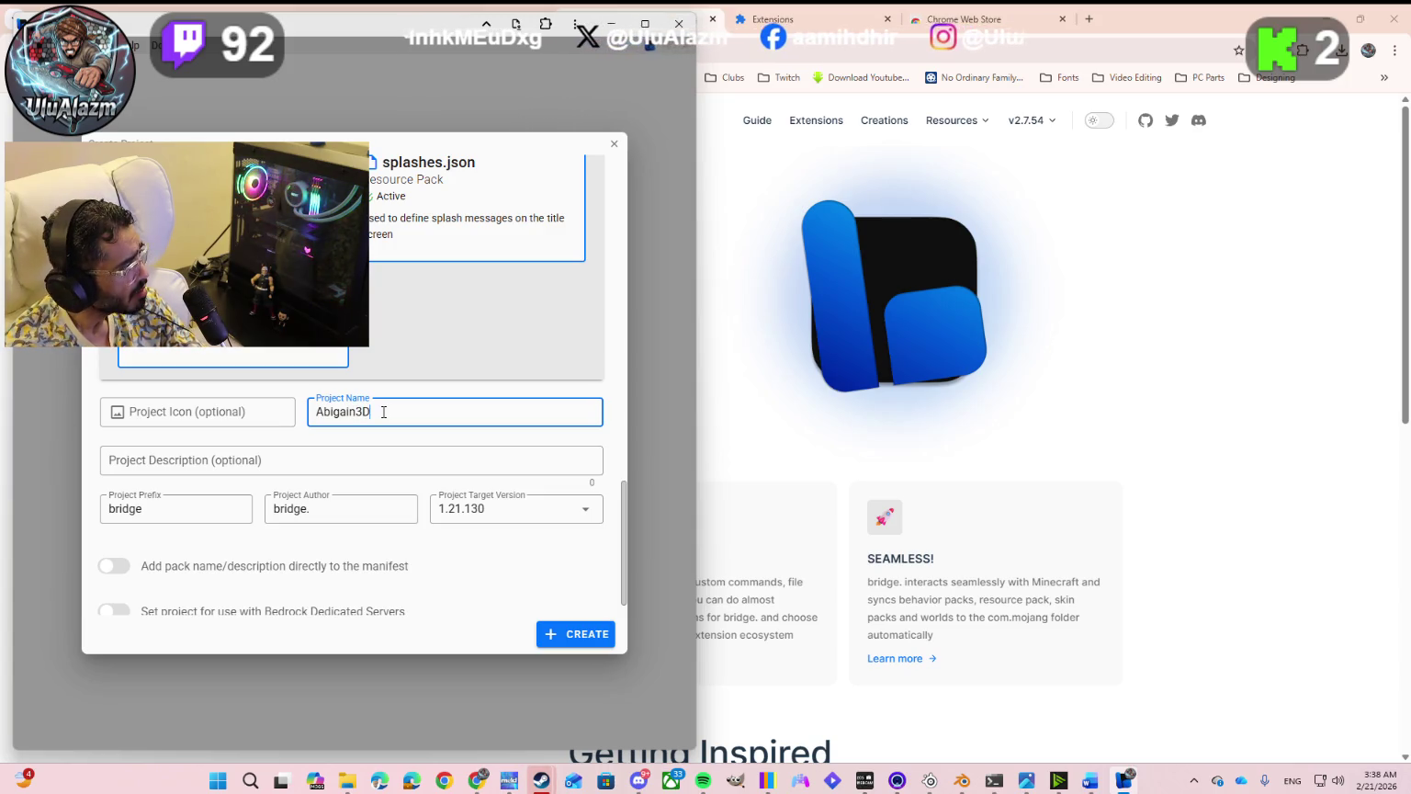
{"action": "type", "text": "Mod"}
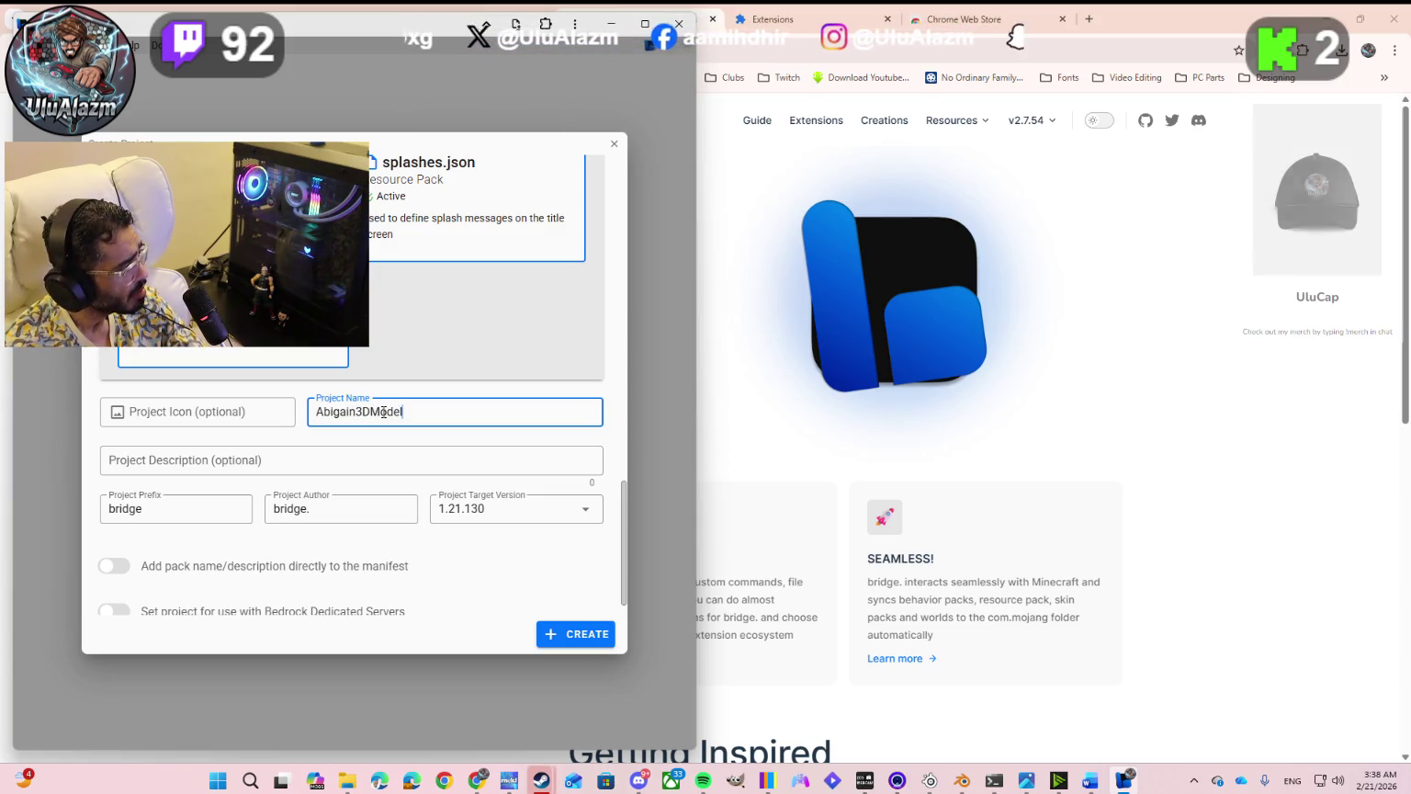
{"action": "type", "text": "el"}
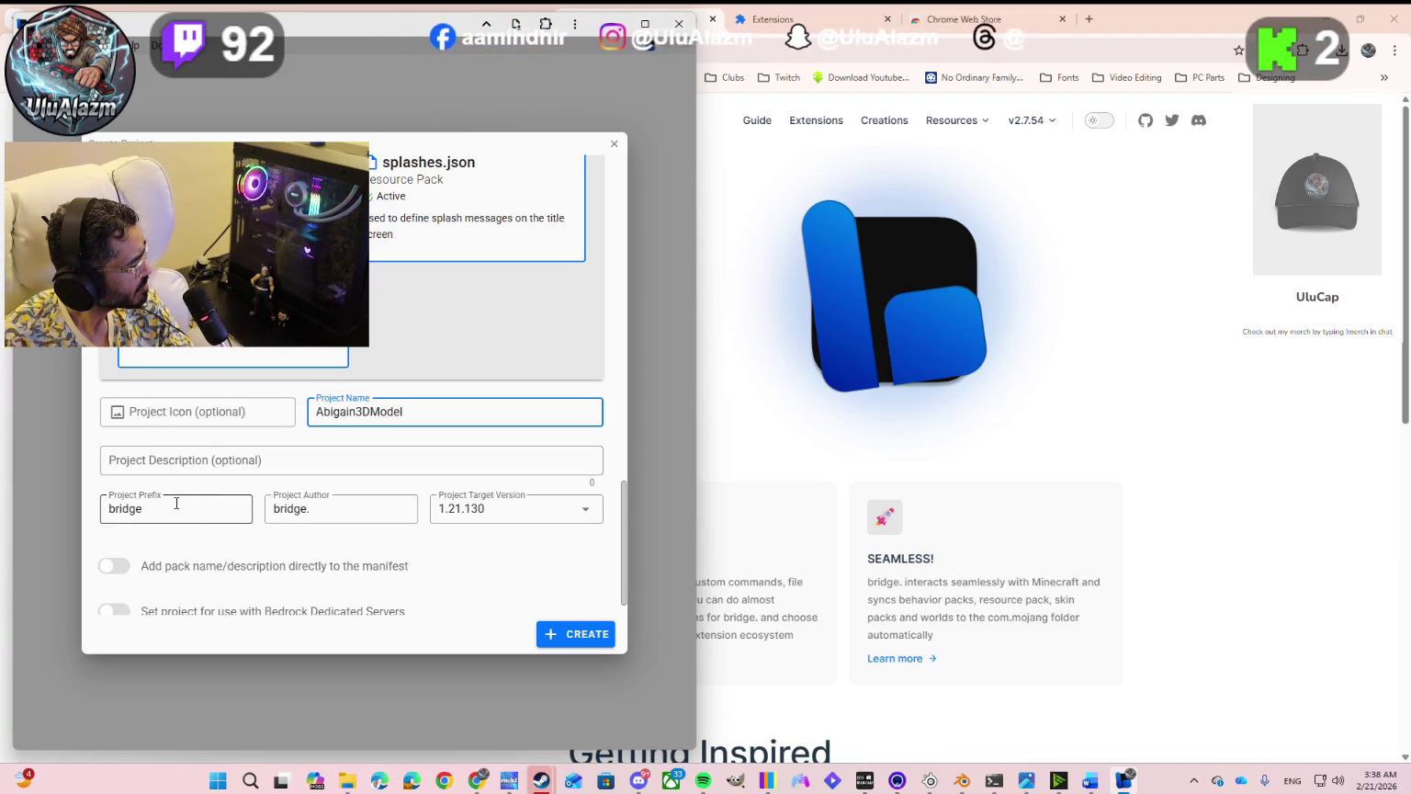
{"action": "left_click", "coordinate": [491, 510]}
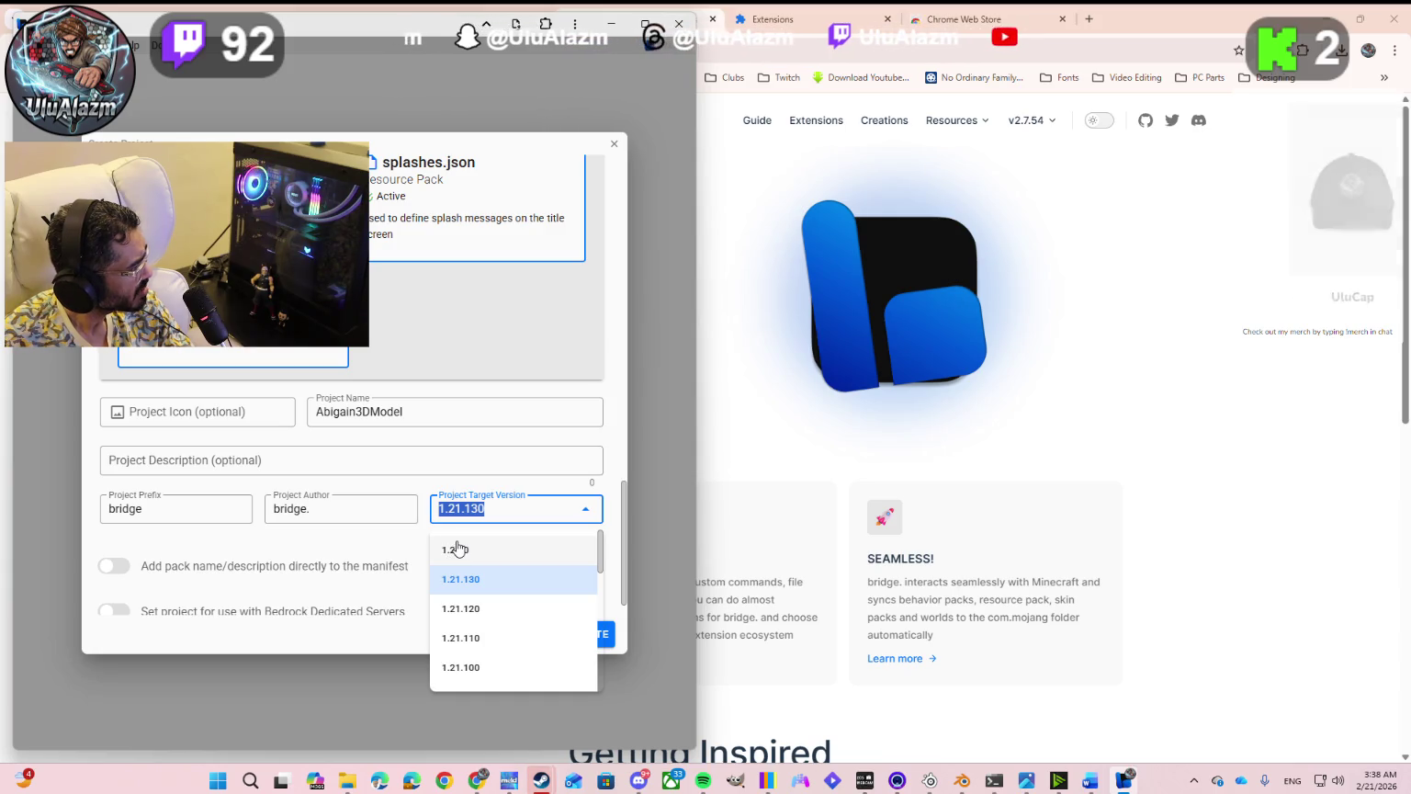
{"action": "left_click", "coordinate": [455, 549]}
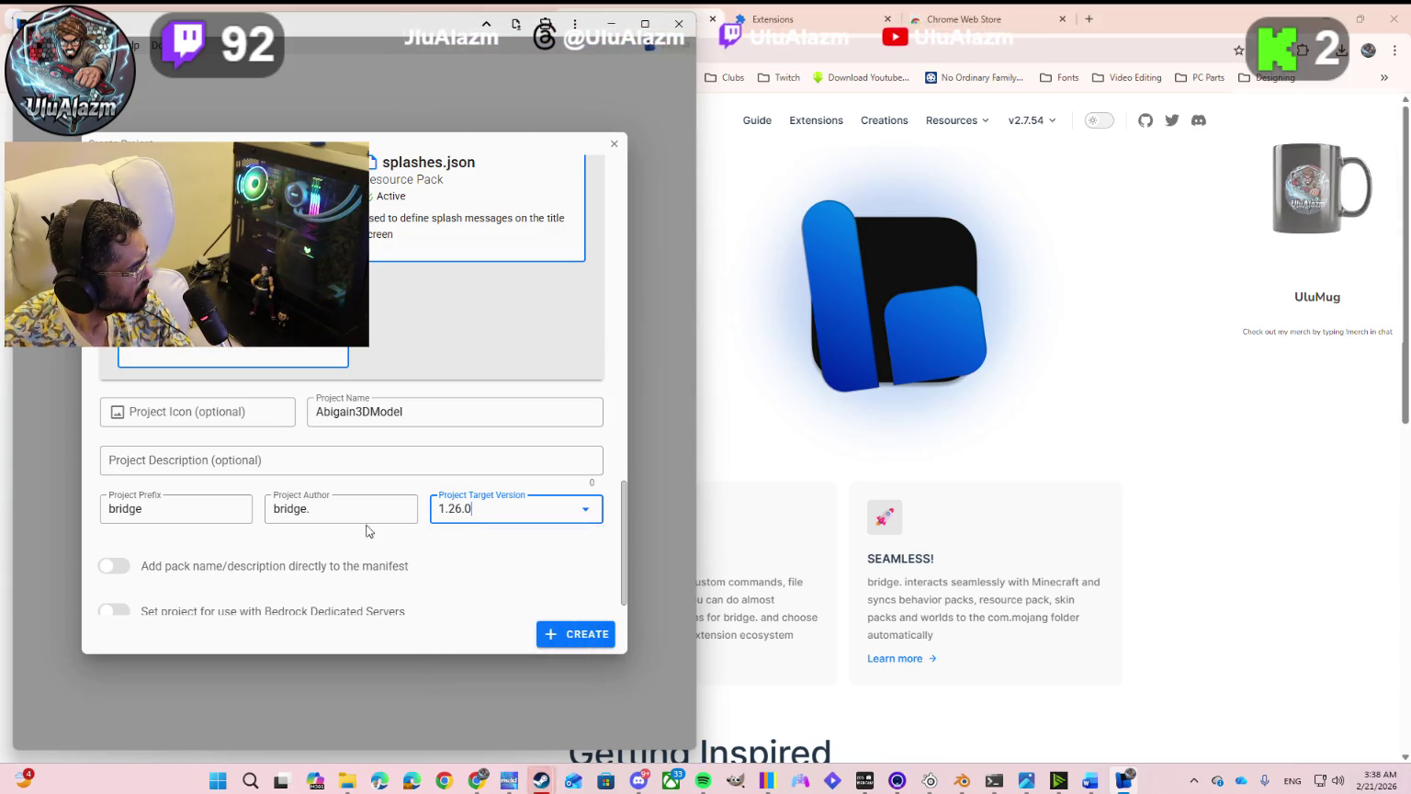
{"action": "scroll", "coordinate": [275, 538], "scroll_direction": "down", "scroll_amount": 1}
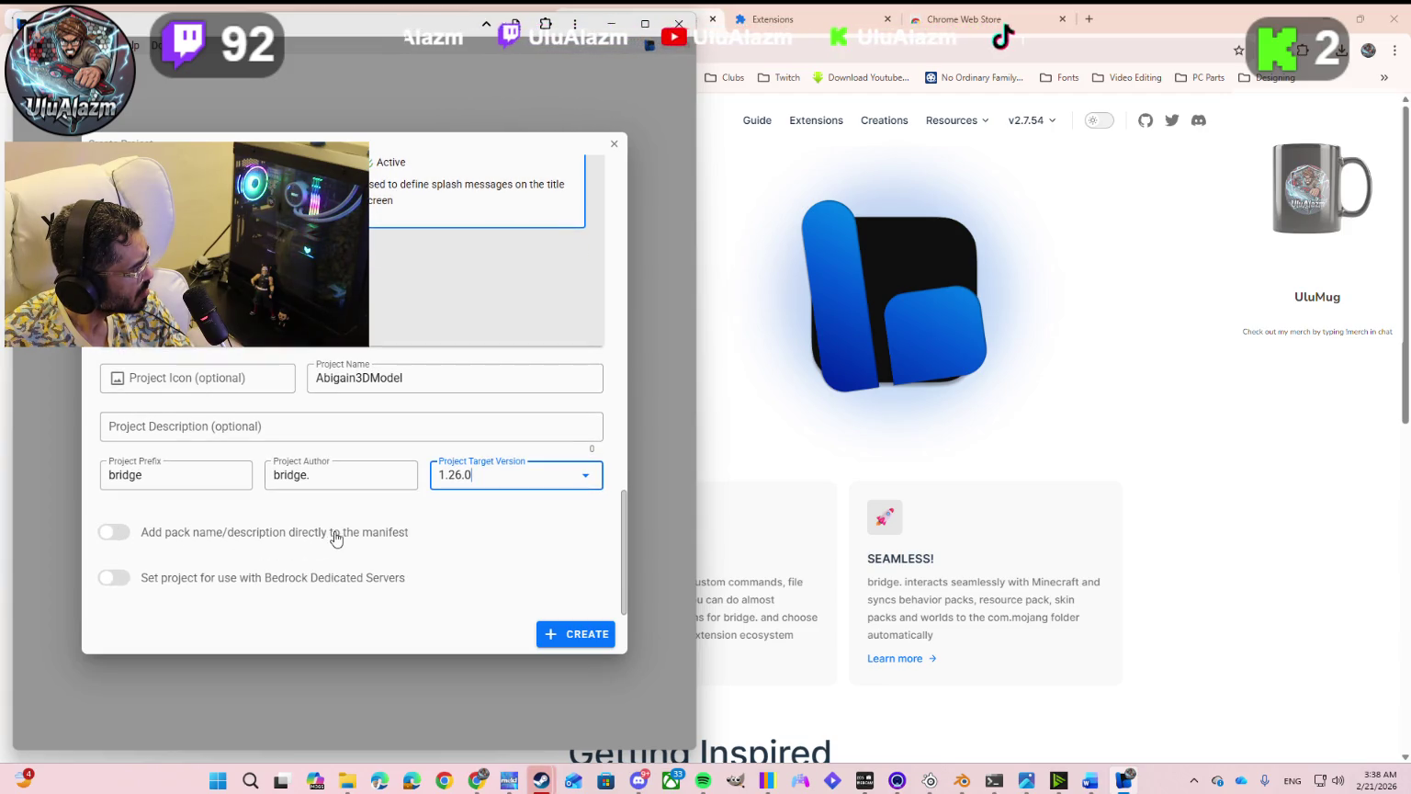
{"action": "left_click", "coordinate": [118, 538]}
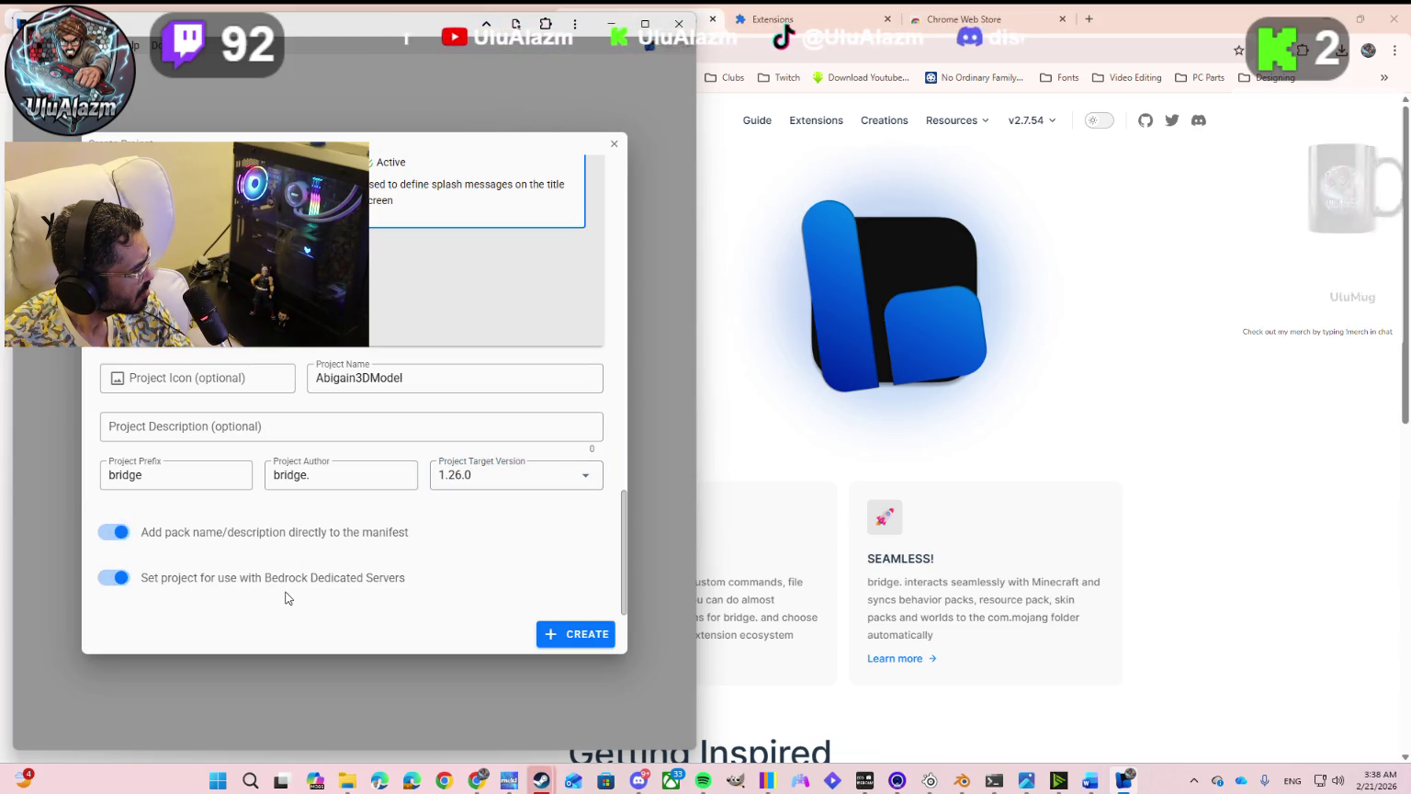
{"action": "left_click", "coordinate": [570, 642]}
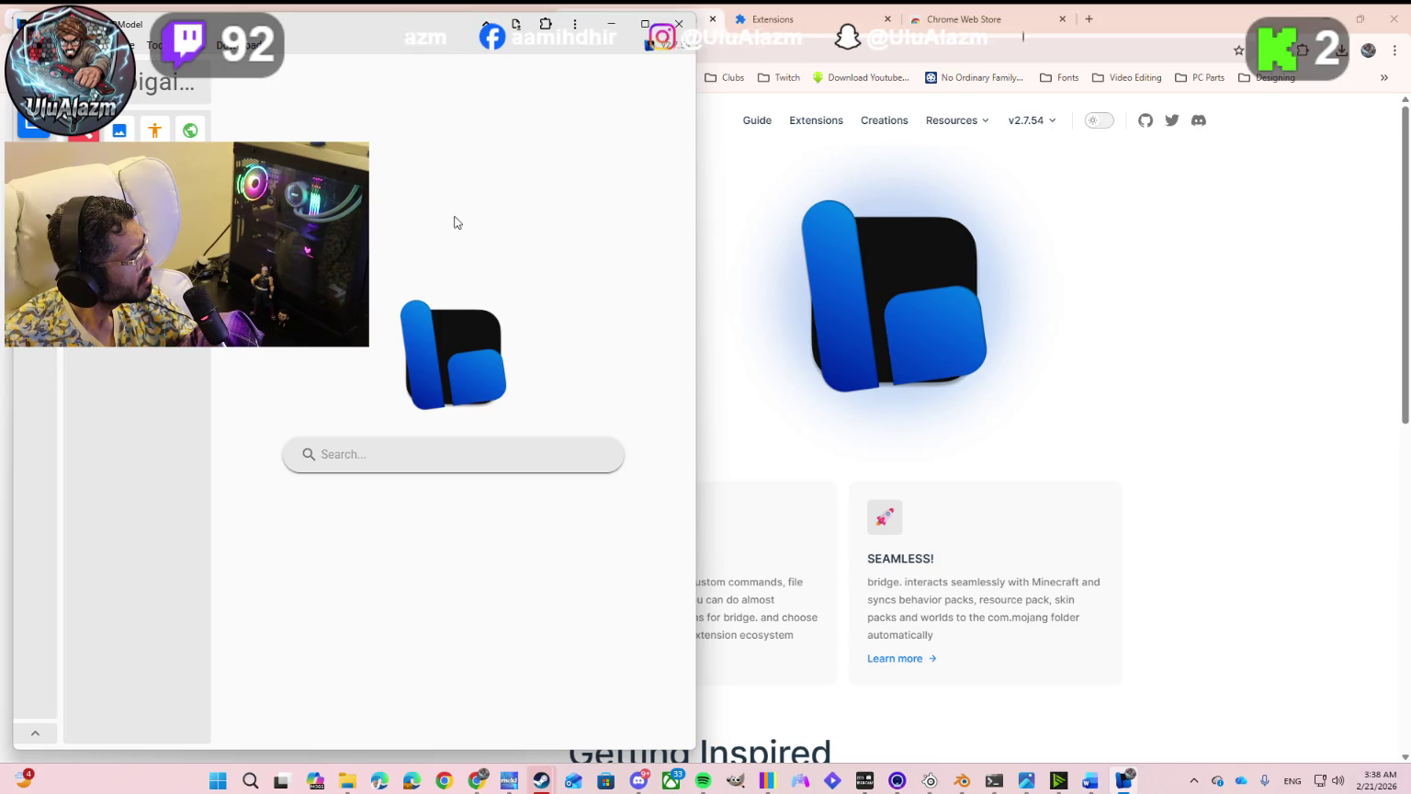
Step: Close the bridge app window and return to the Tripo tab with the character
{"action": "left_click", "coordinate": [679, 24]}
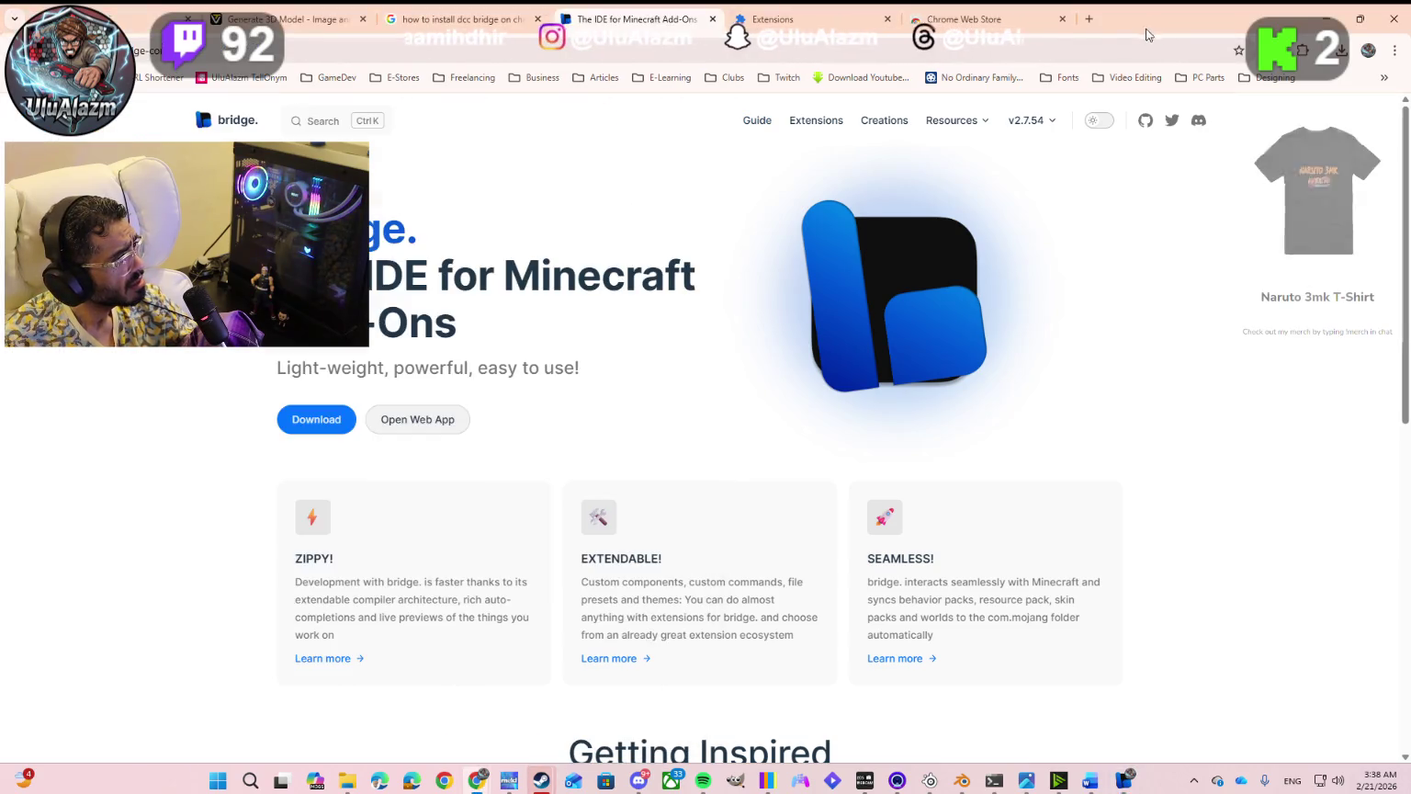
{"action": "left_click", "coordinate": [272, 17]}
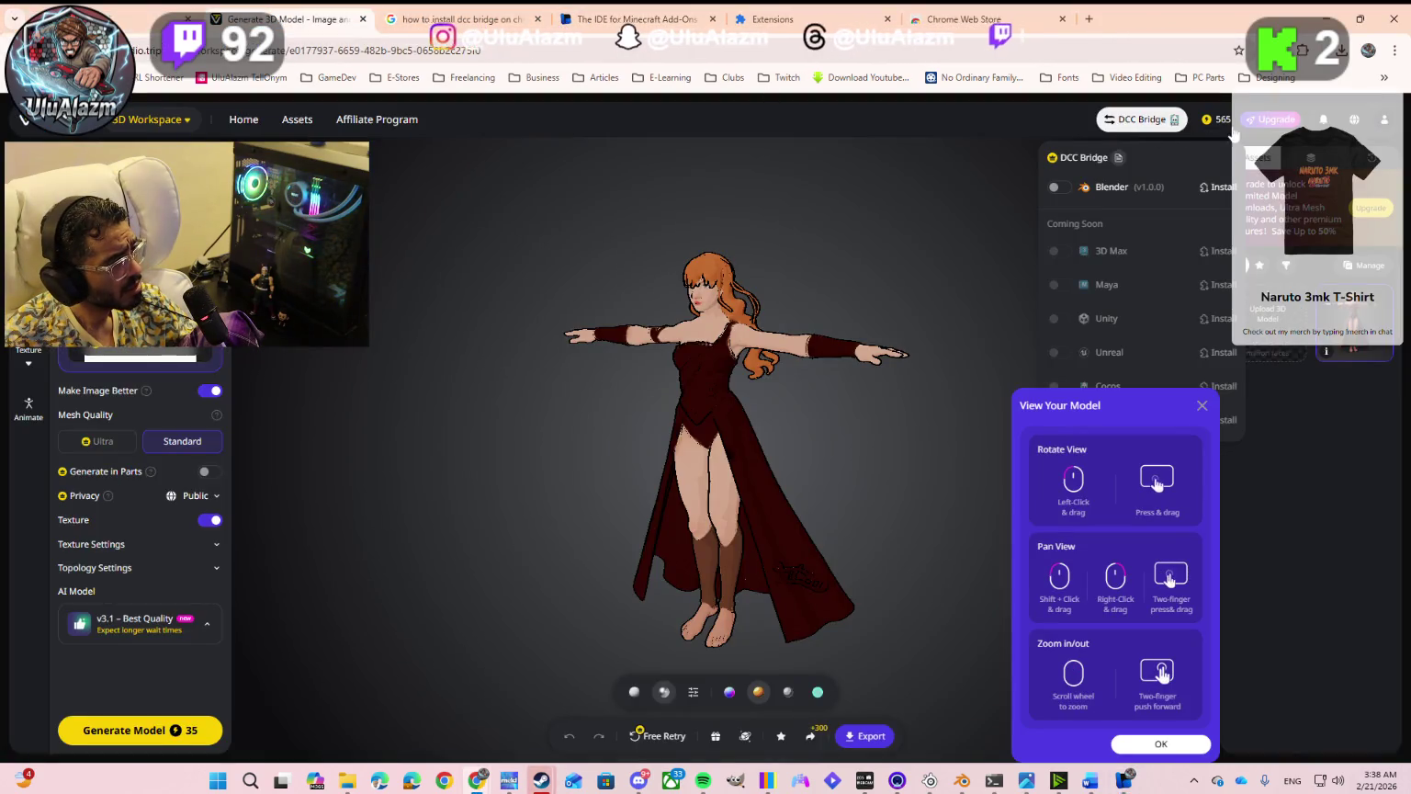
{"action": "mouse_move", "coordinate": [1054, 188]}
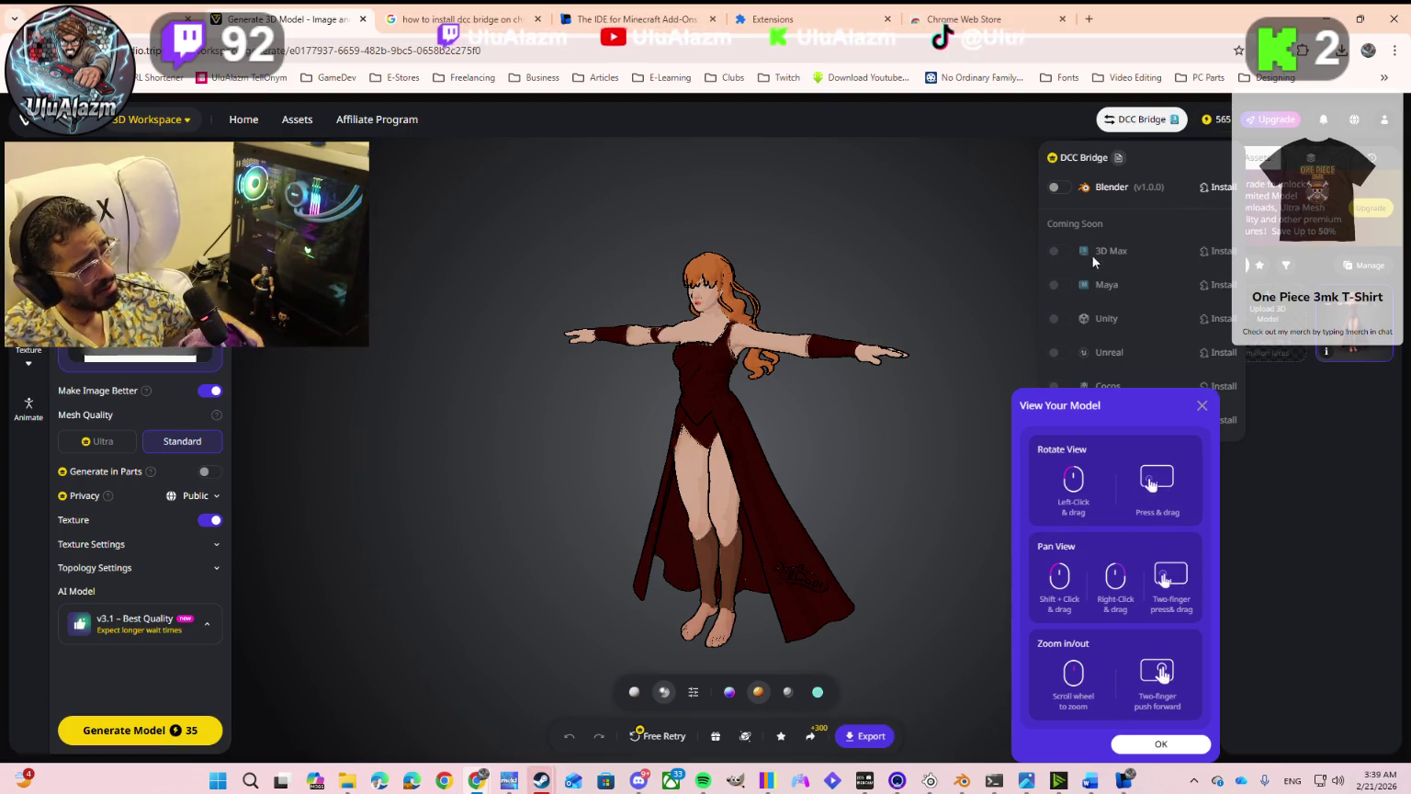
Step: Start a GLB export, scroll through the pricing plans it brings up, then close them
{"action": "left_click", "coordinate": [871, 736]}
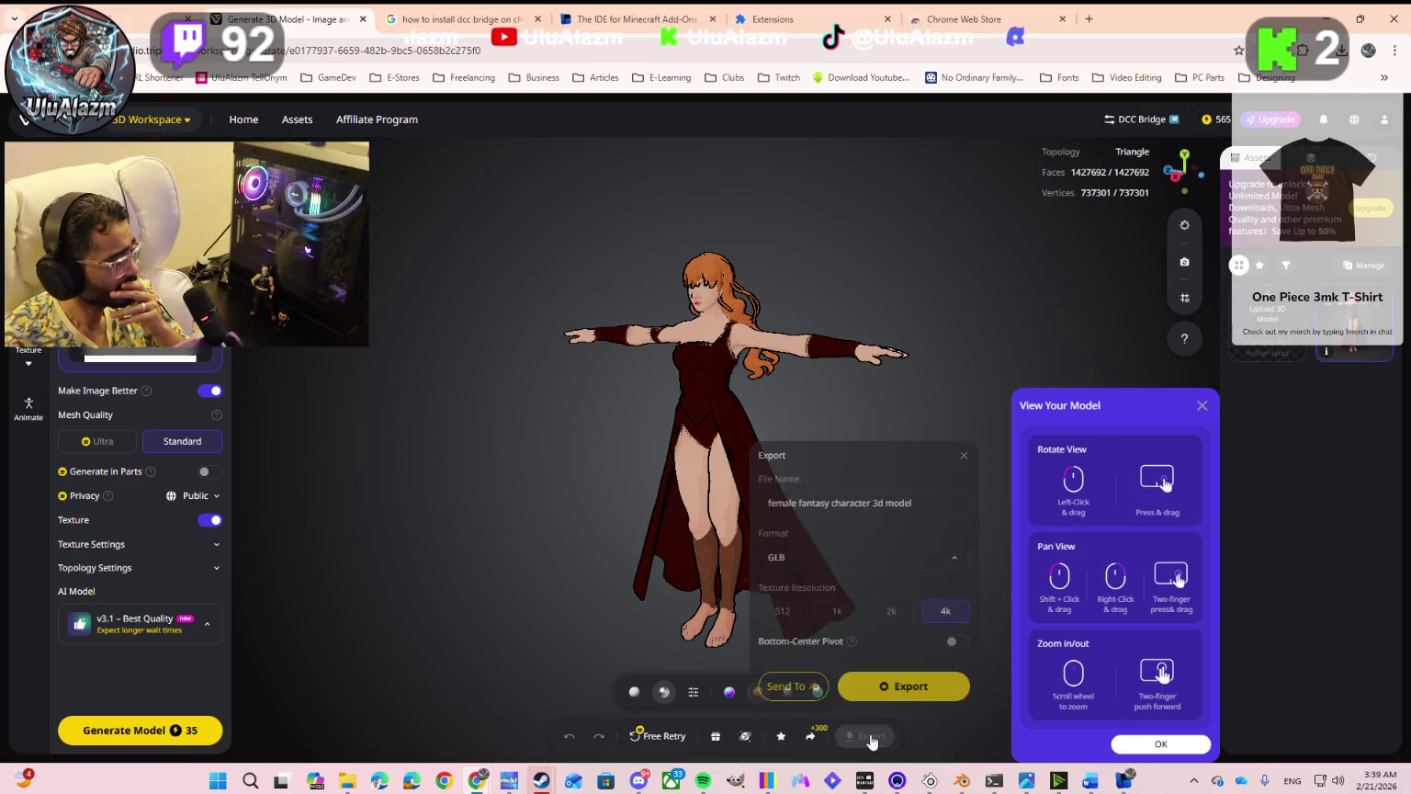
{"action": "left_click", "coordinate": [882, 689]}
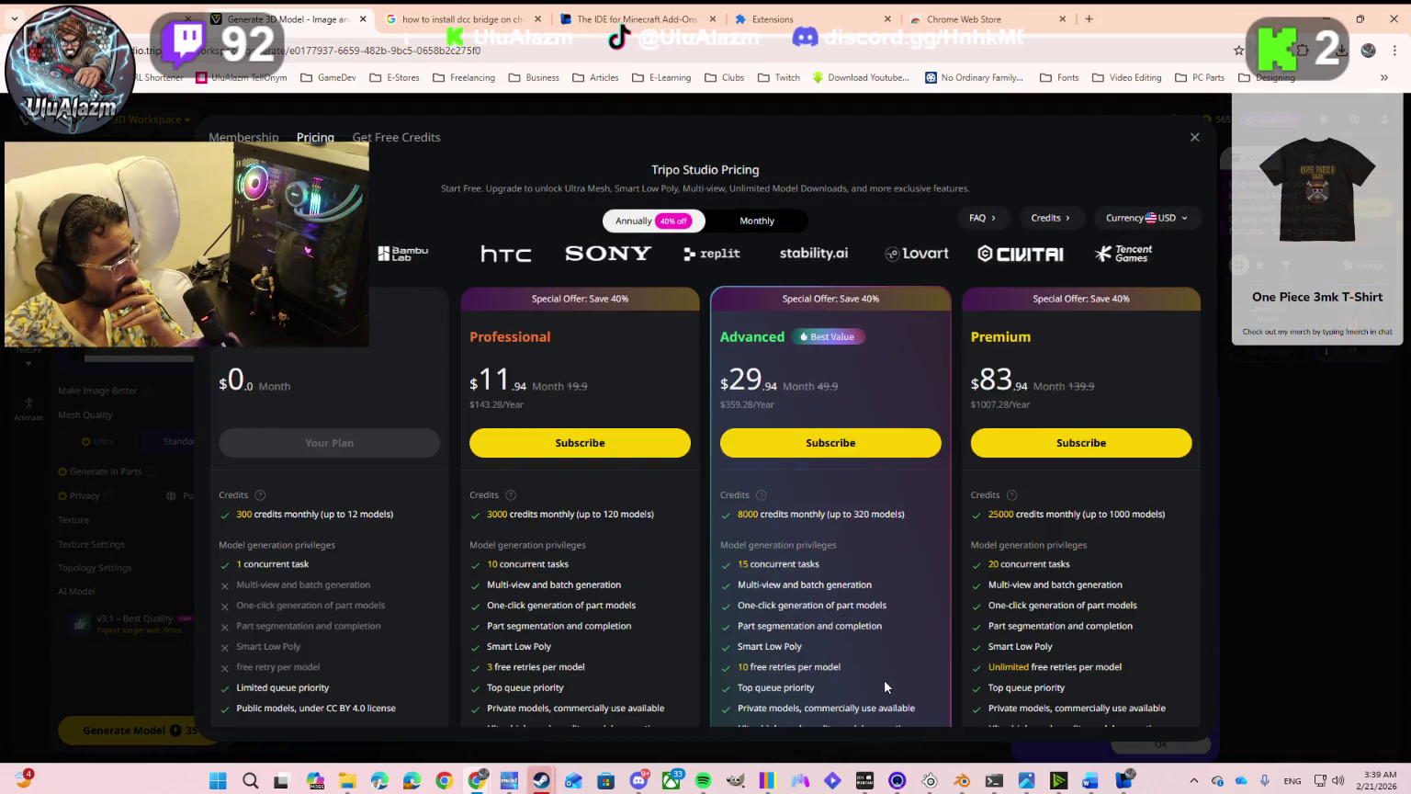
{"action": "scroll", "coordinate": [384, 546], "scroll_direction": "down", "scroll_amount": 3}
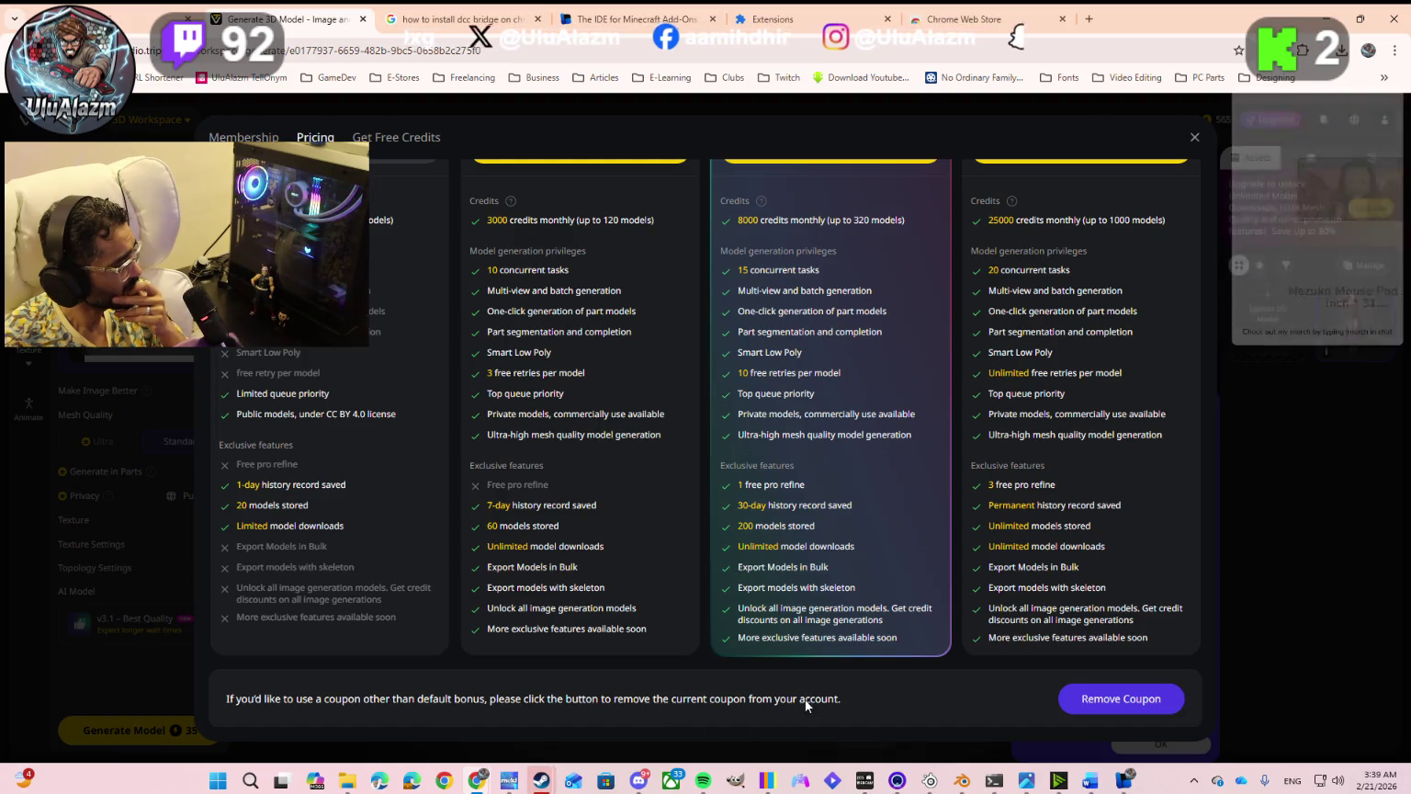
{"action": "scroll", "coordinate": [804, 700], "scroll_direction": "up", "scroll_amount": 3}
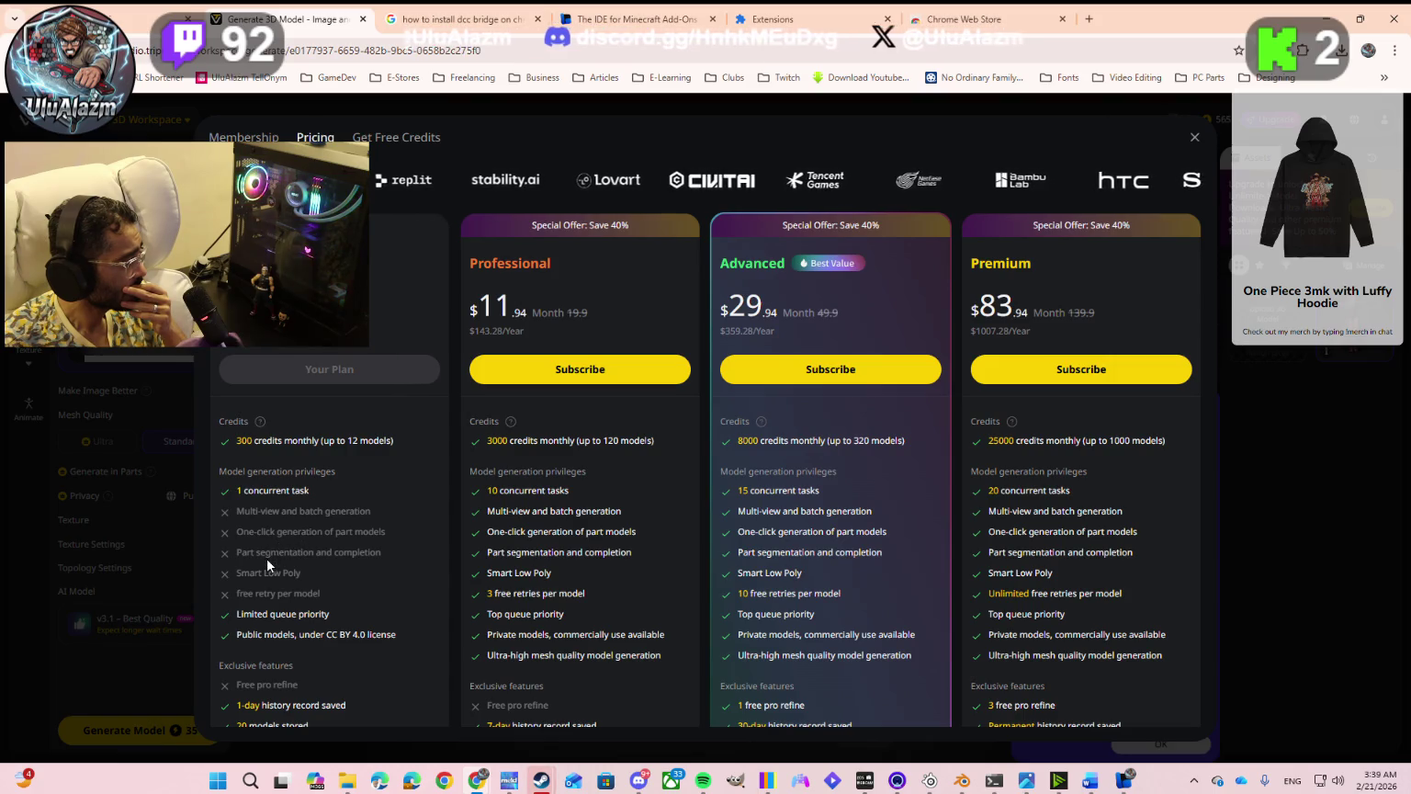
{"action": "scroll", "coordinate": [267, 558], "scroll_direction": "down", "scroll_amount": 1}
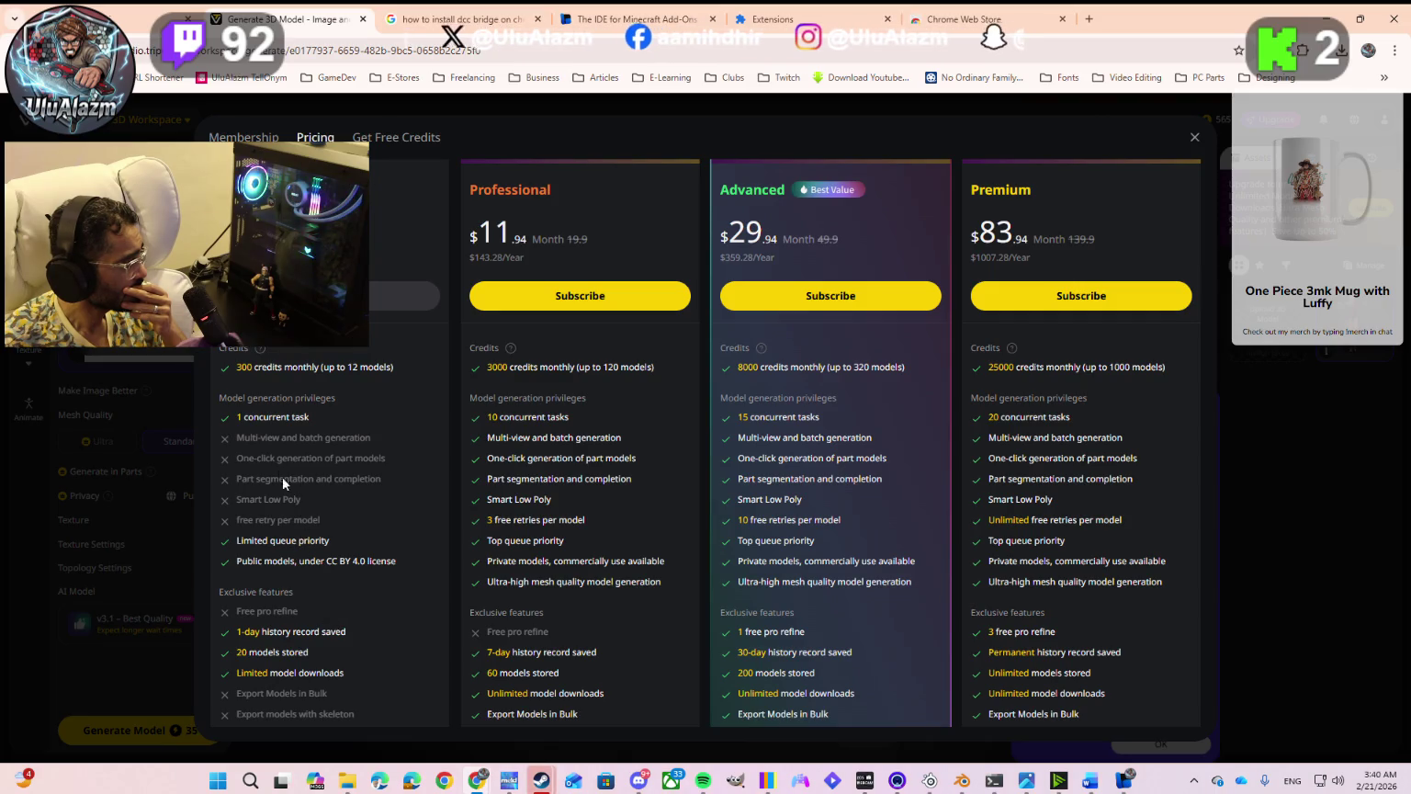
{"action": "scroll", "coordinate": [298, 493], "scroll_direction": "down", "scroll_amount": 2}
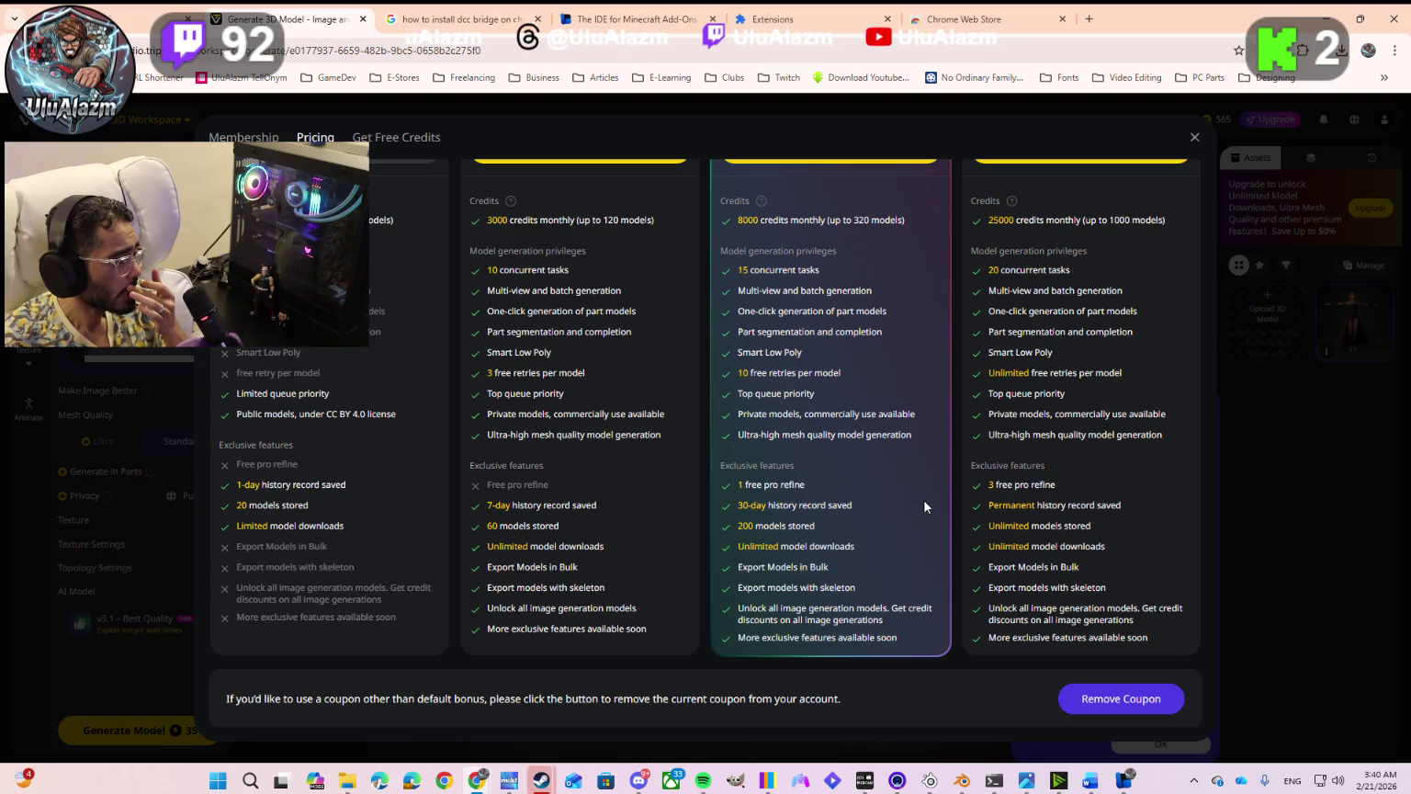
{"action": "scroll", "coordinate": [921, 505], "scroll_direction": "up", "scroll_amount": 3}
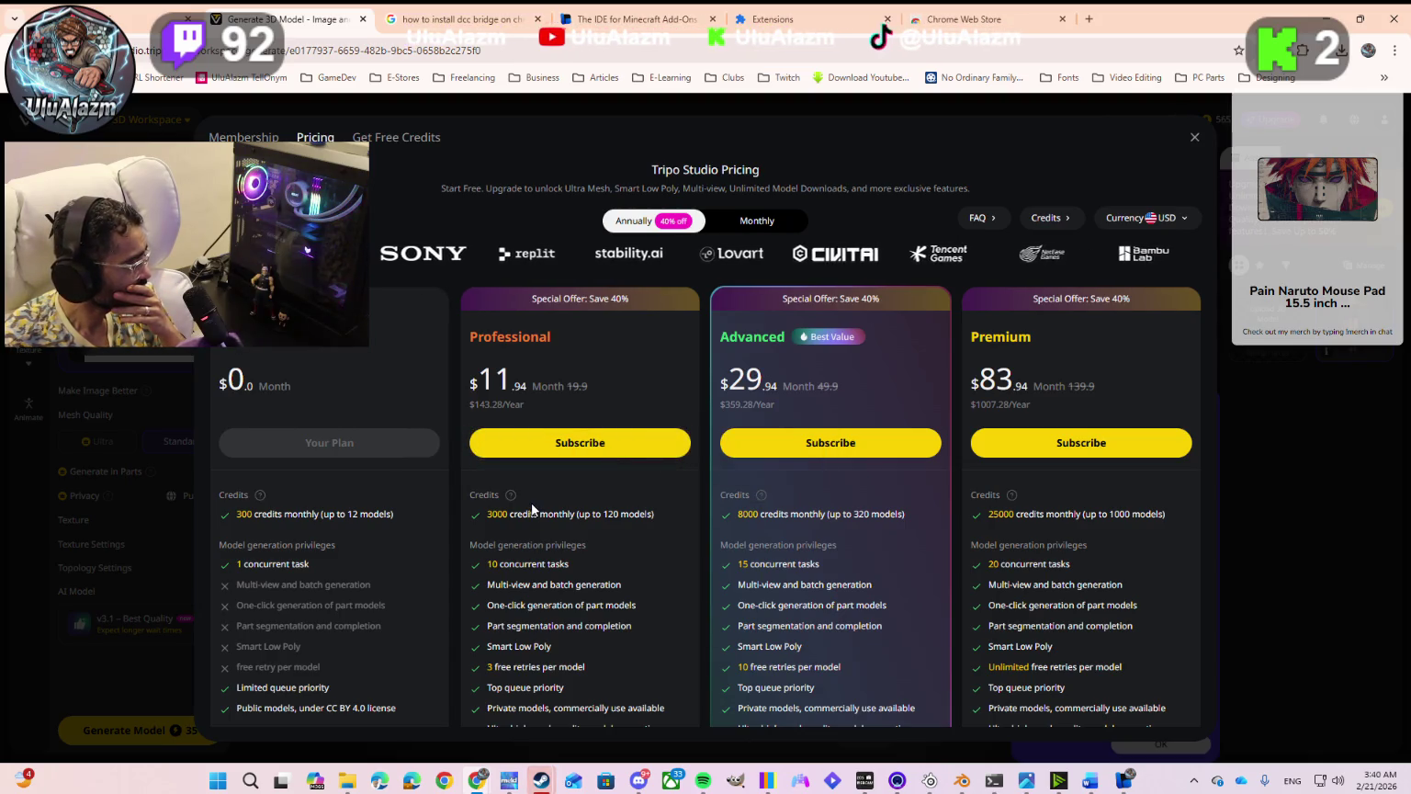
{"action": "scroll", "coordinate": [532, 507], "scroll_direction": "down", "scroll_amount": 1}
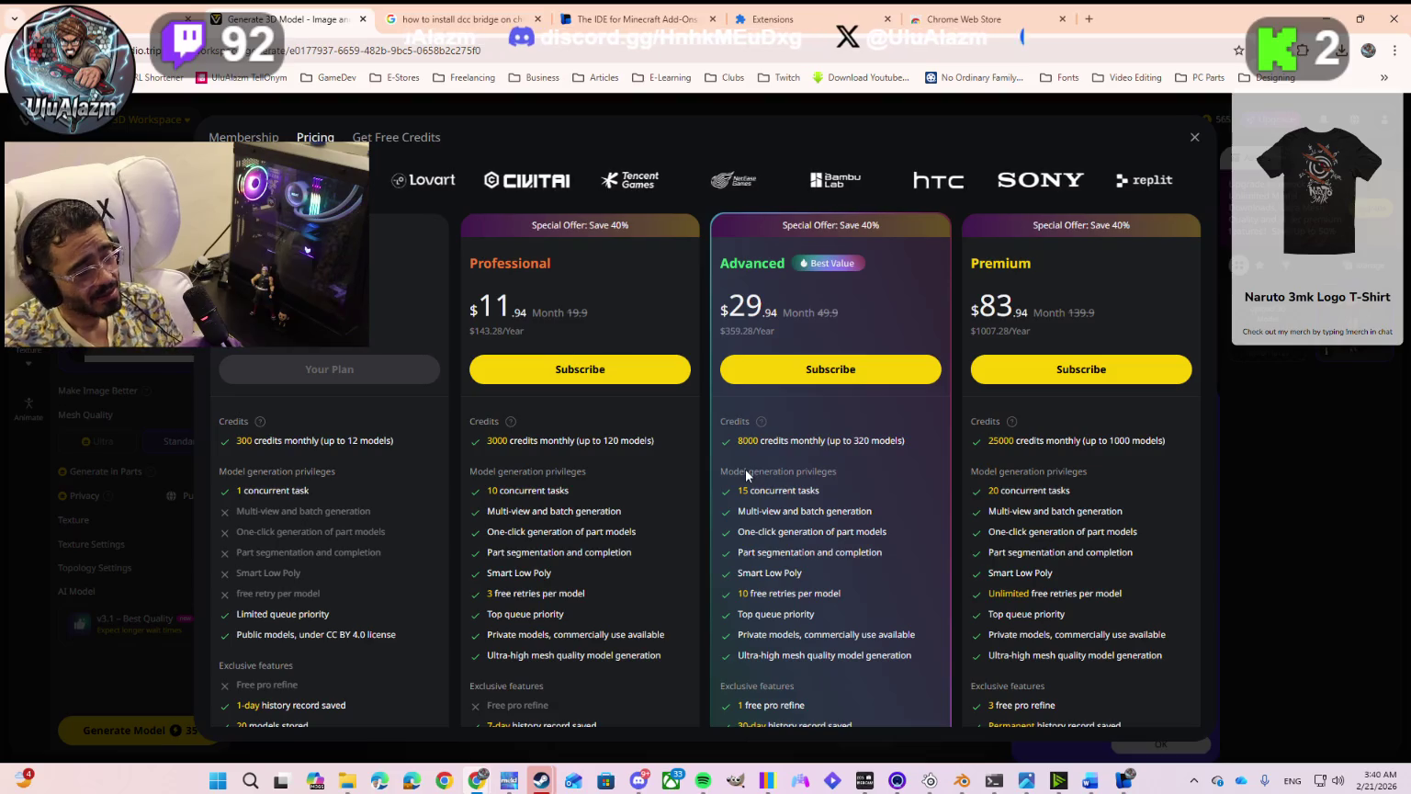
{"action": "left_click", "coordinate": [1194, 136]}
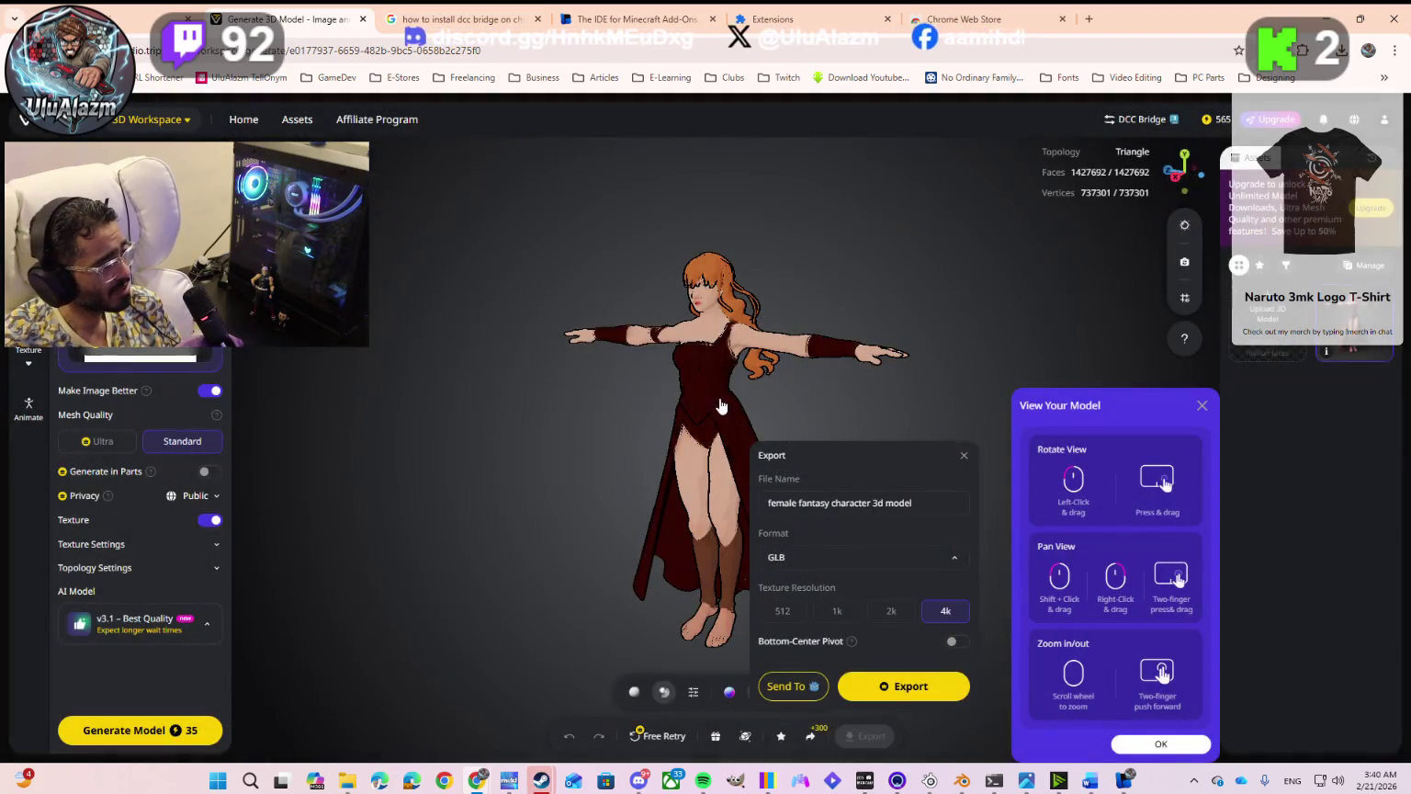
Step: Return to the Tripo home page and consult the Gemini chat about Abigail
{"action": "key", "text": "alt+Left"}
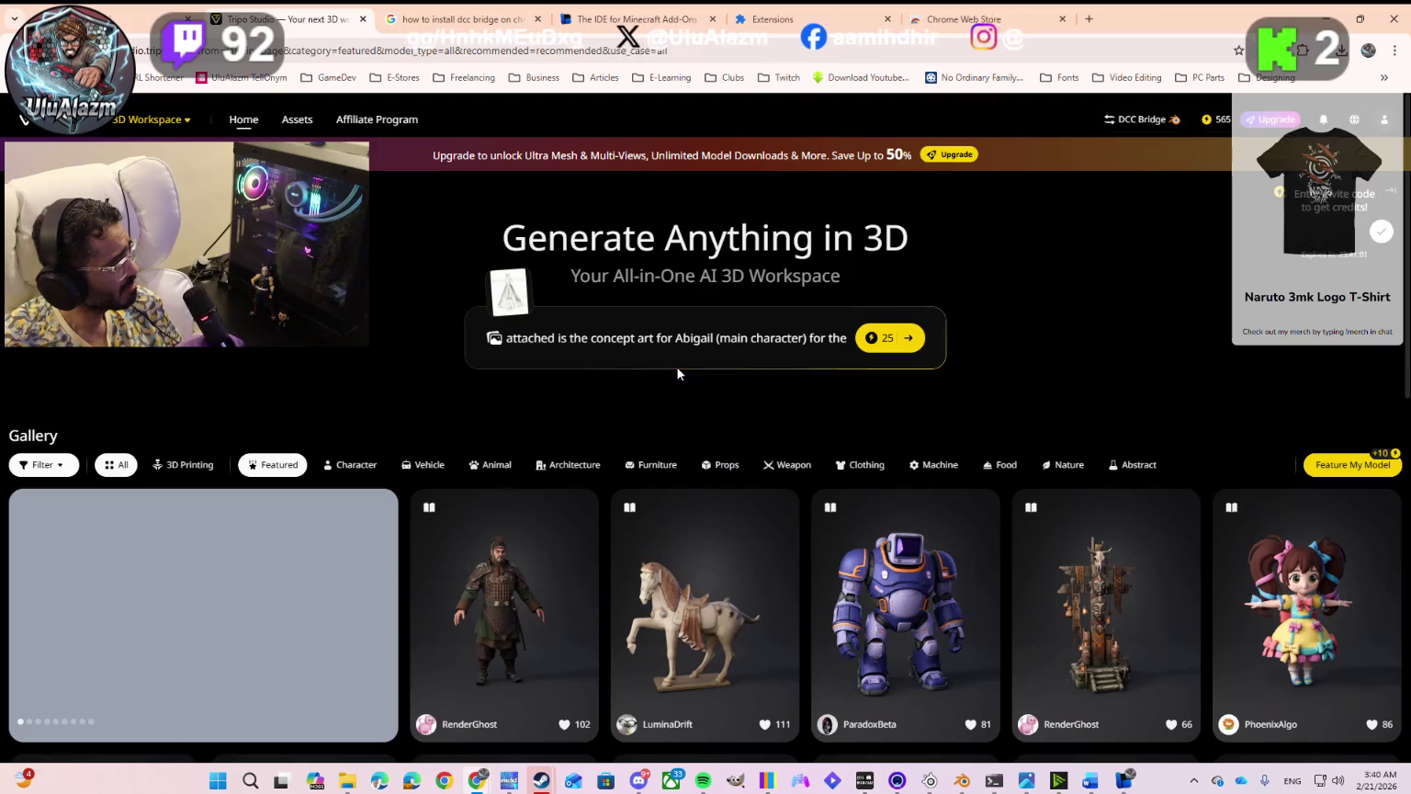
{"action": "left_click", "coordinate": [656, 336]}
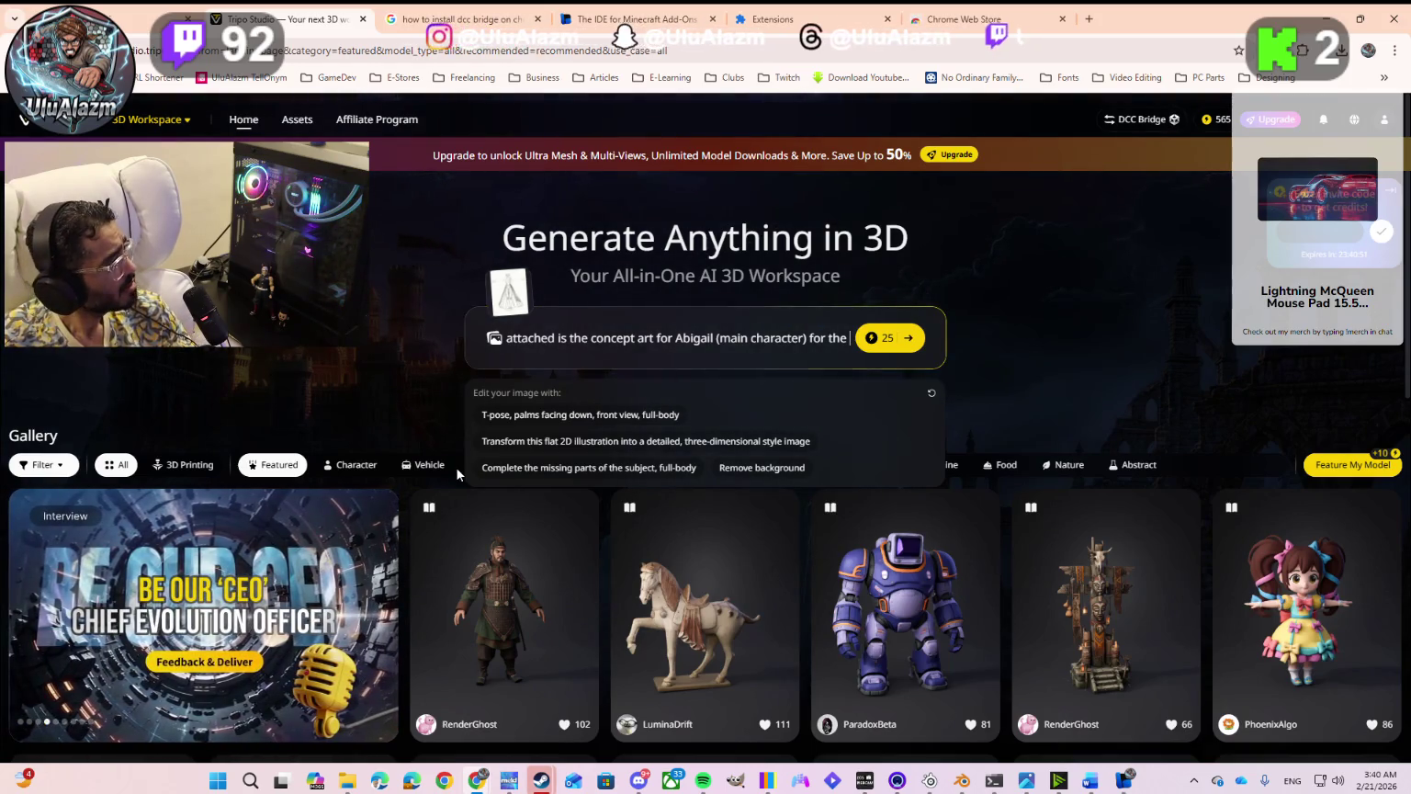
{"action": "left_click", "coordinate": [152, 18]}
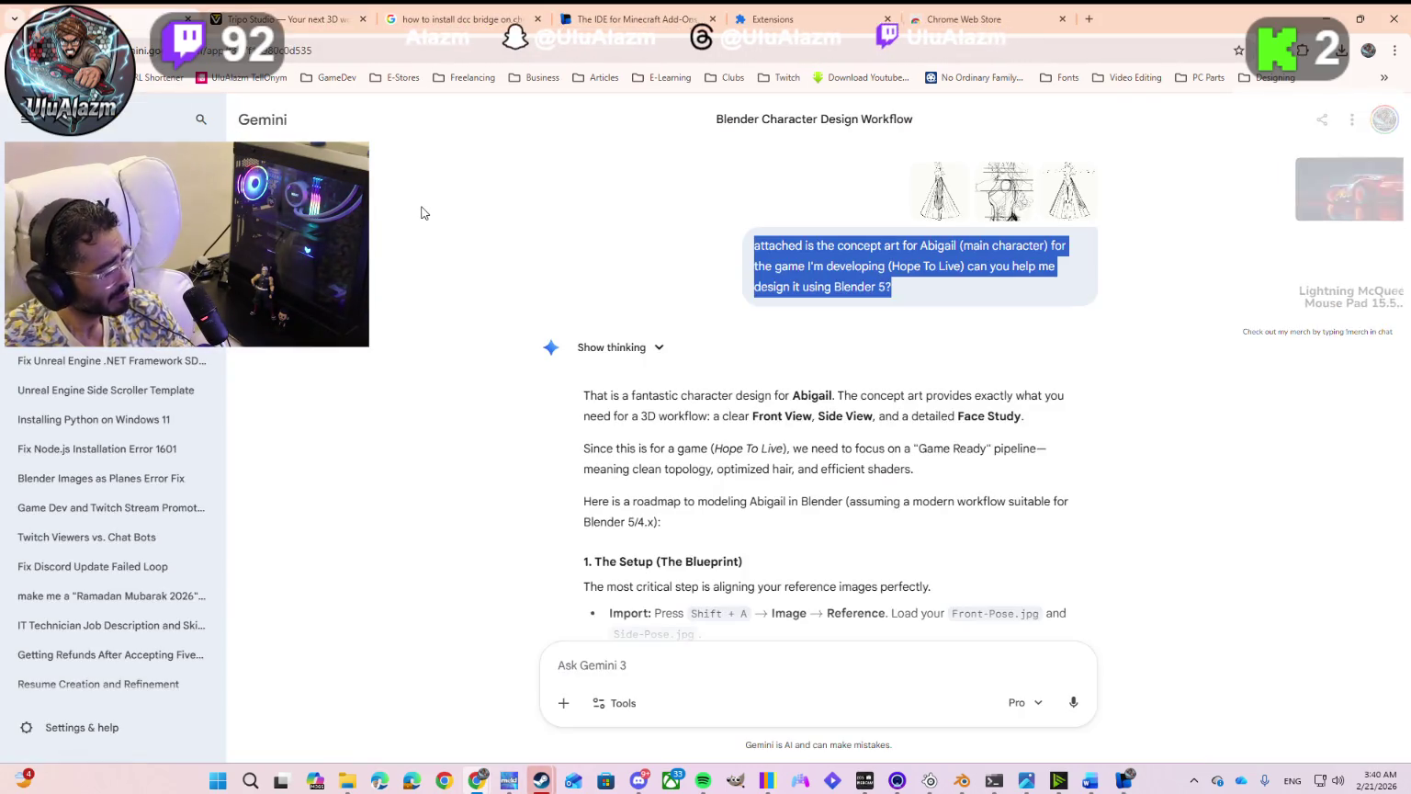
{"action": "left_click", "coordinate": [275, 20]}
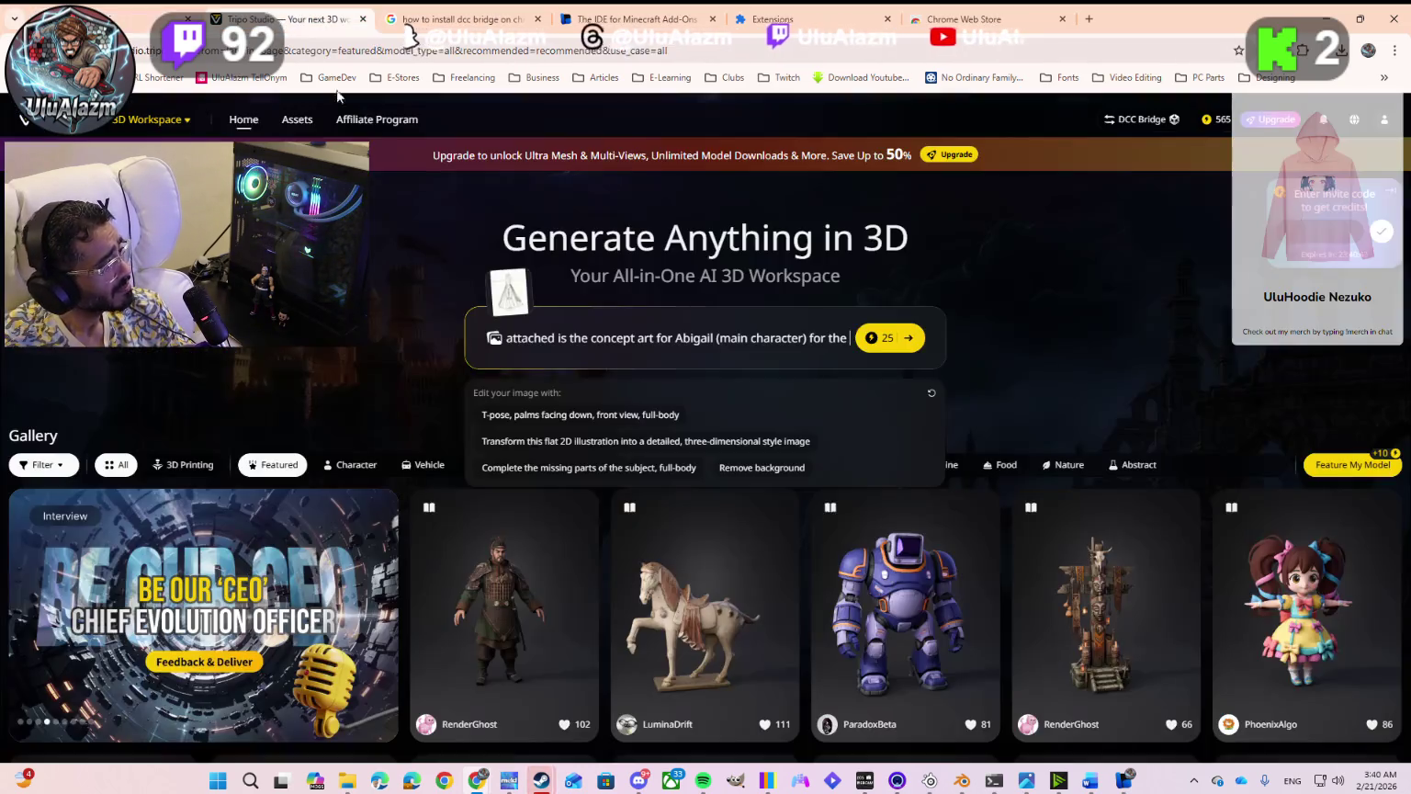
Step: Replace 'design it using Blender 5' with 'create a .blend file' and generate the model for 25 credits
{"action": "triple_click", "coordinate": [702, 337]}
{"action": "key", "text": "End"}
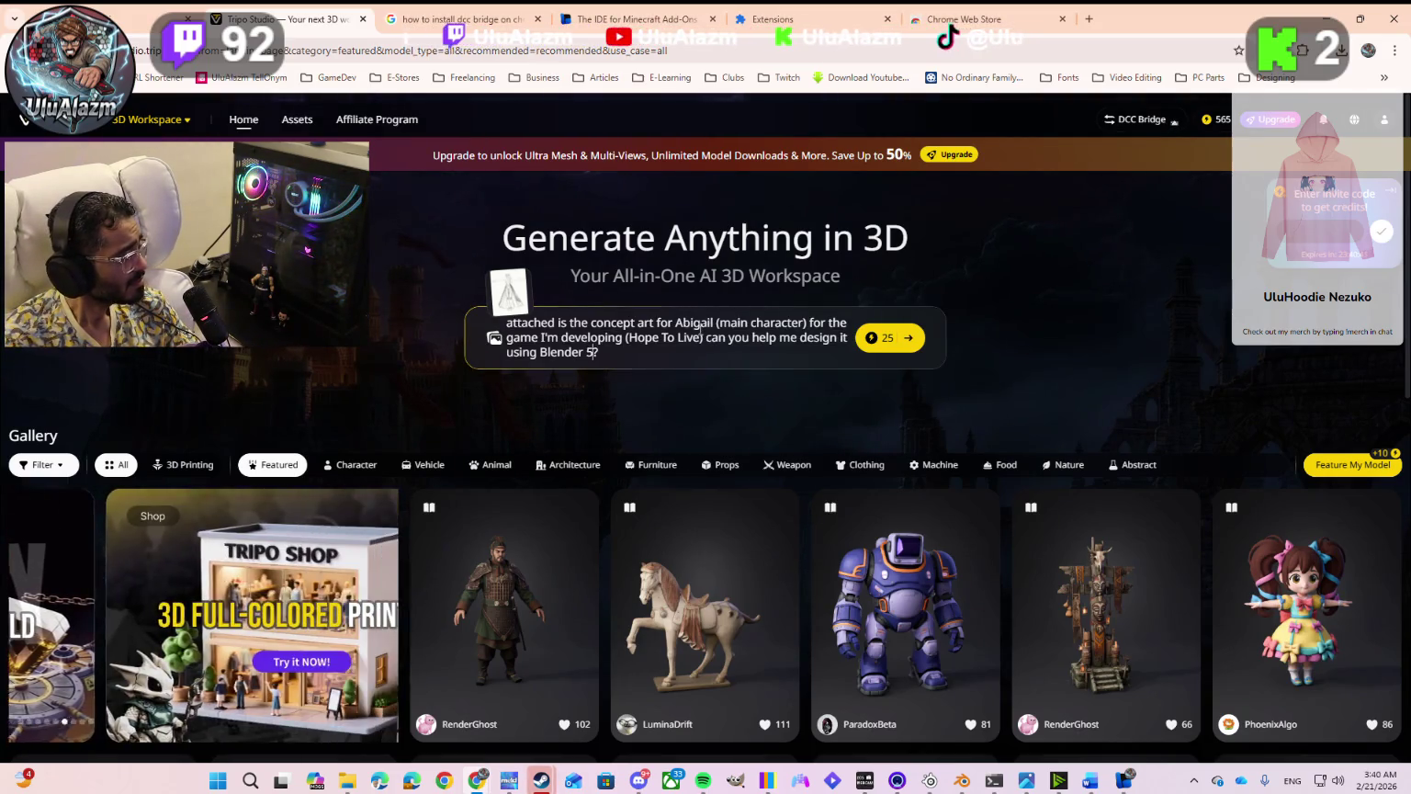
{"action": "key", "text": "Left"}
{"action": "key", "text": "shift+Left"}
{"action": "key", "text": "ctrl+shift+Left"}
{"action": "key", "text": "ctrl+shift+Left"}
{"action": "key", "text": "ctrl+shift+Left"}
{"action": "key", "text": "ctrl+shift+Left"}
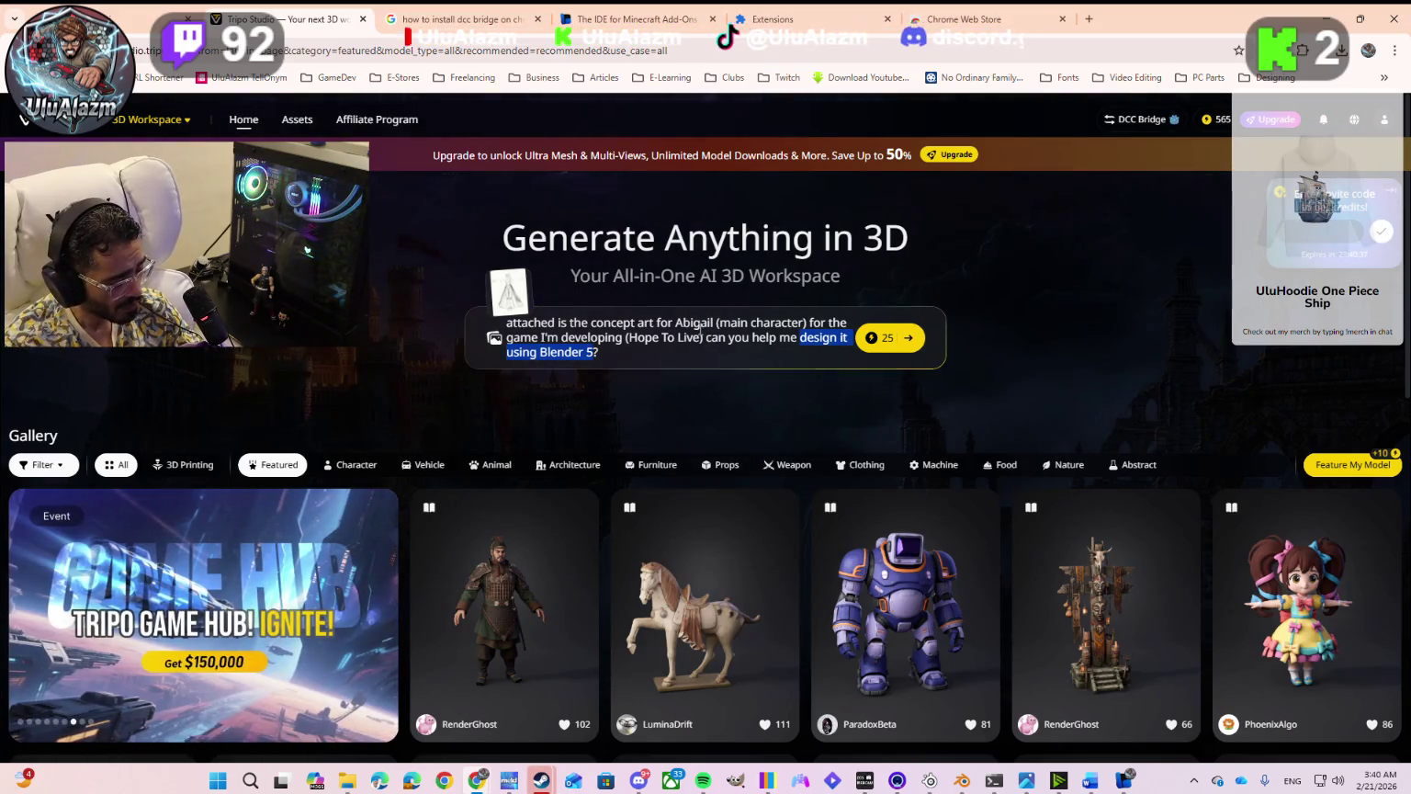
{"action": "type", "text": "crea"}
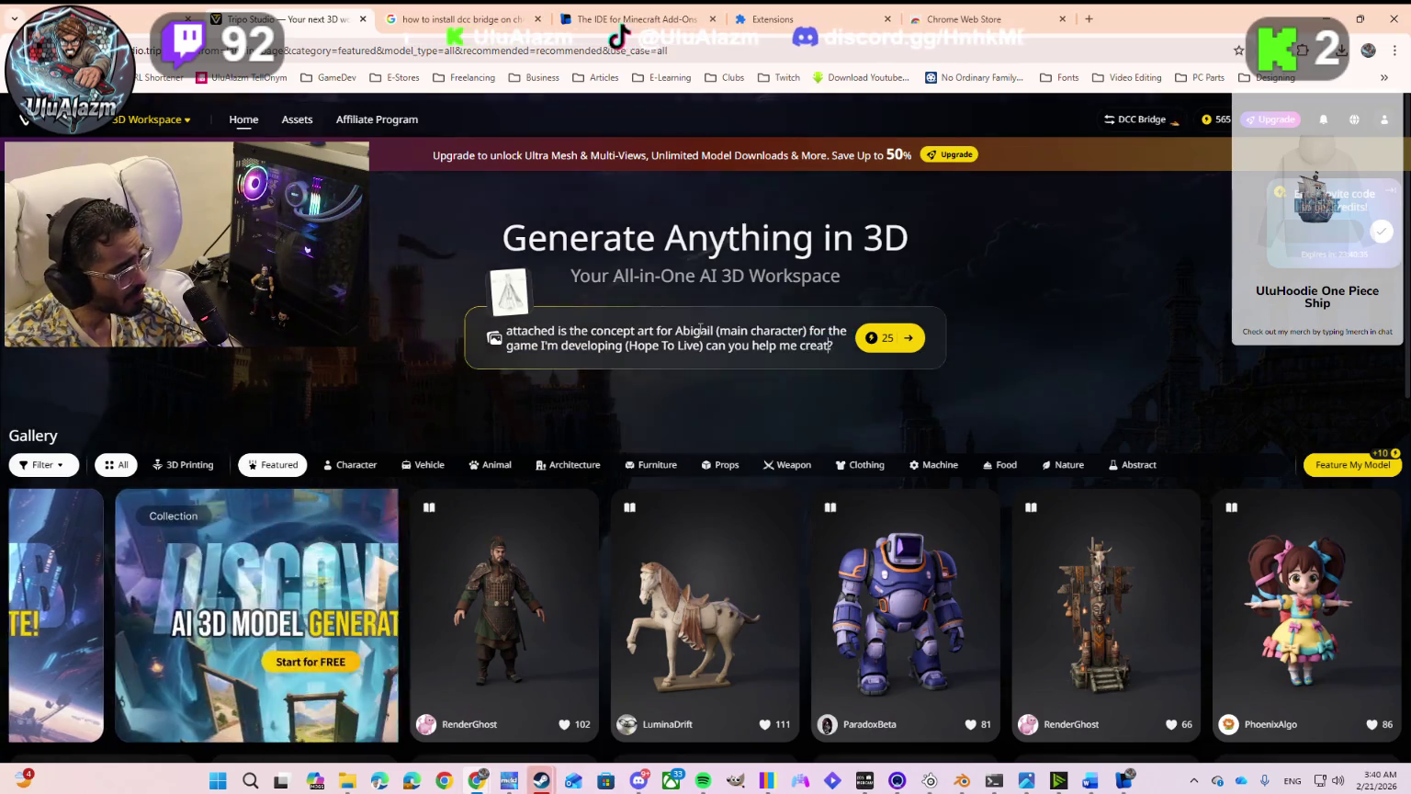
{"action": "type", "text": "te a"}
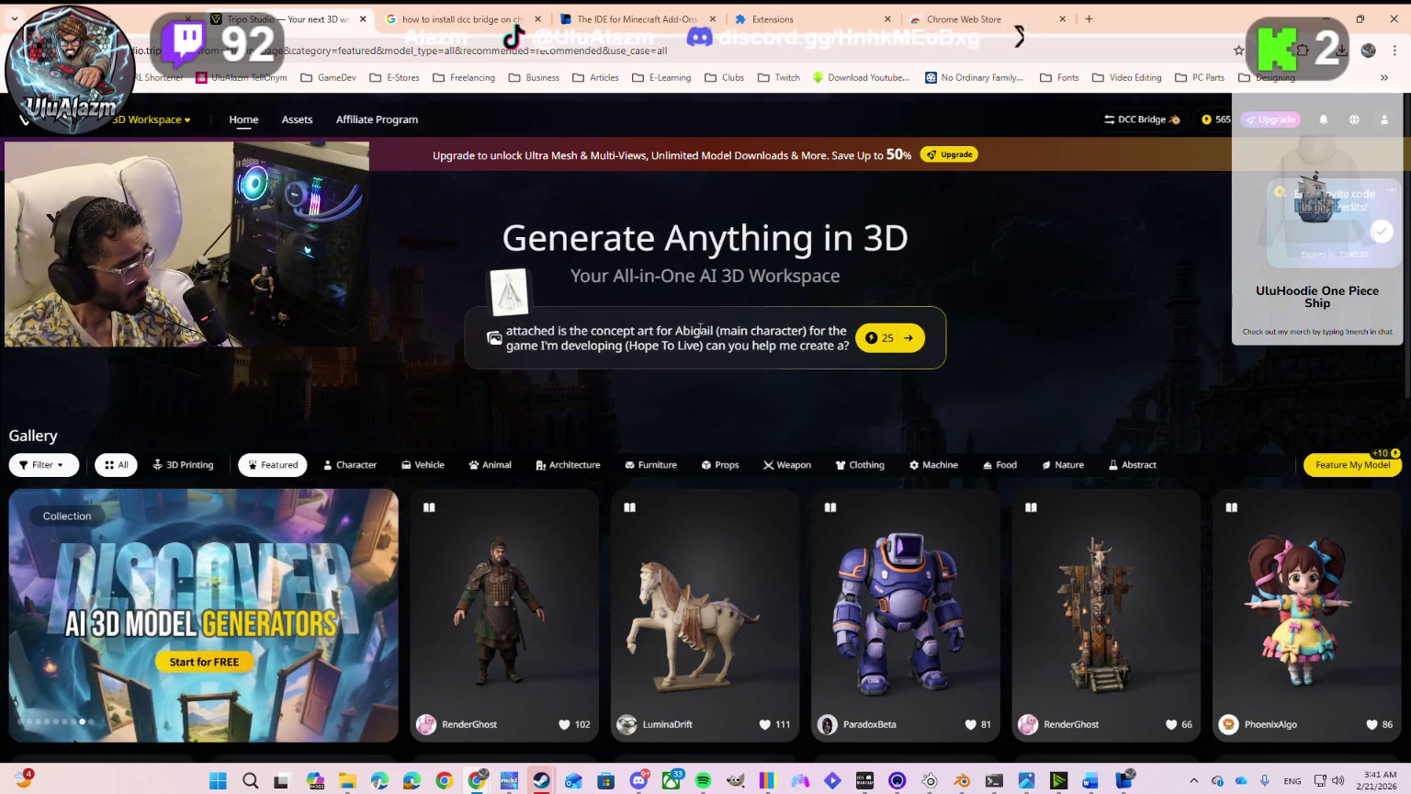
{"action": "type", "text": " .ble"}
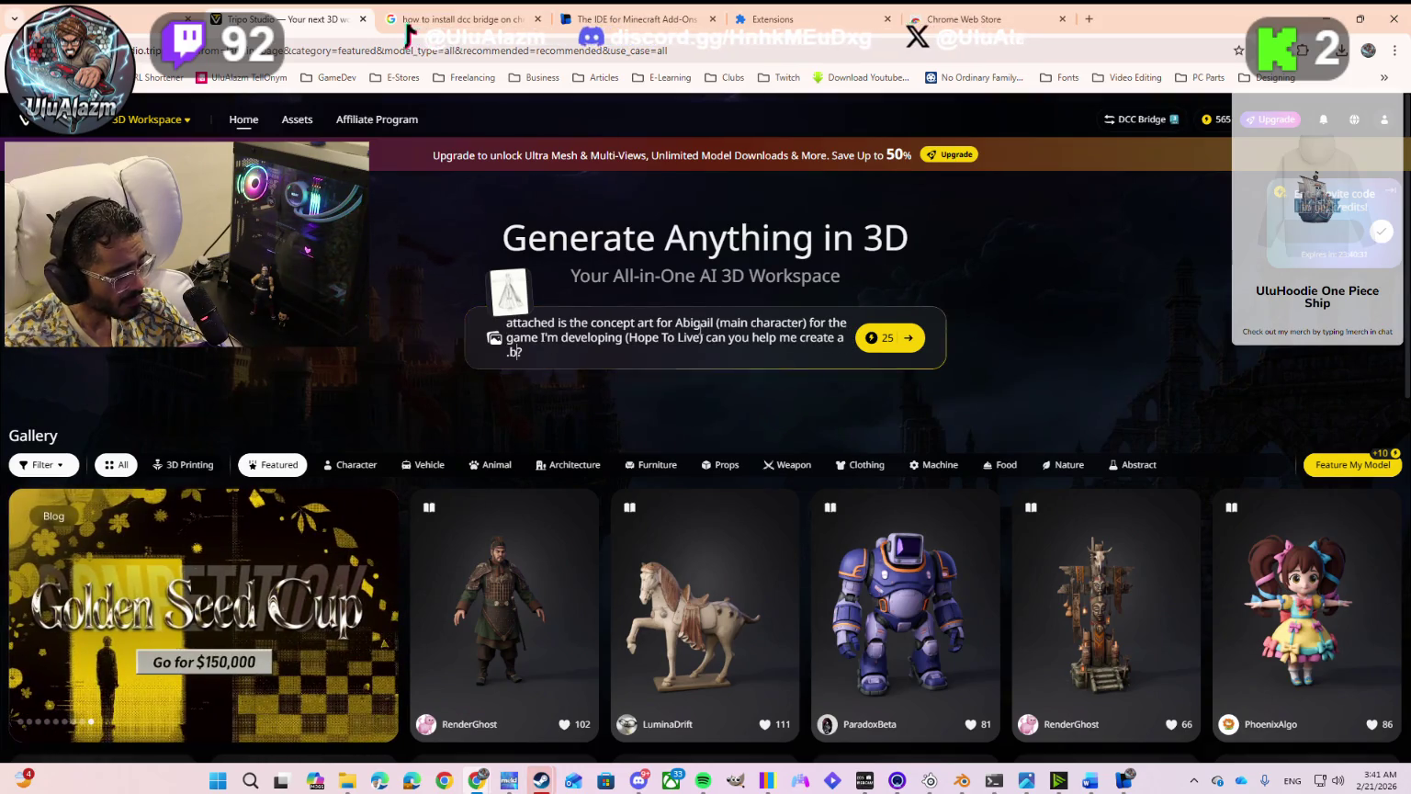
{"action": "type", "text": "nd "}
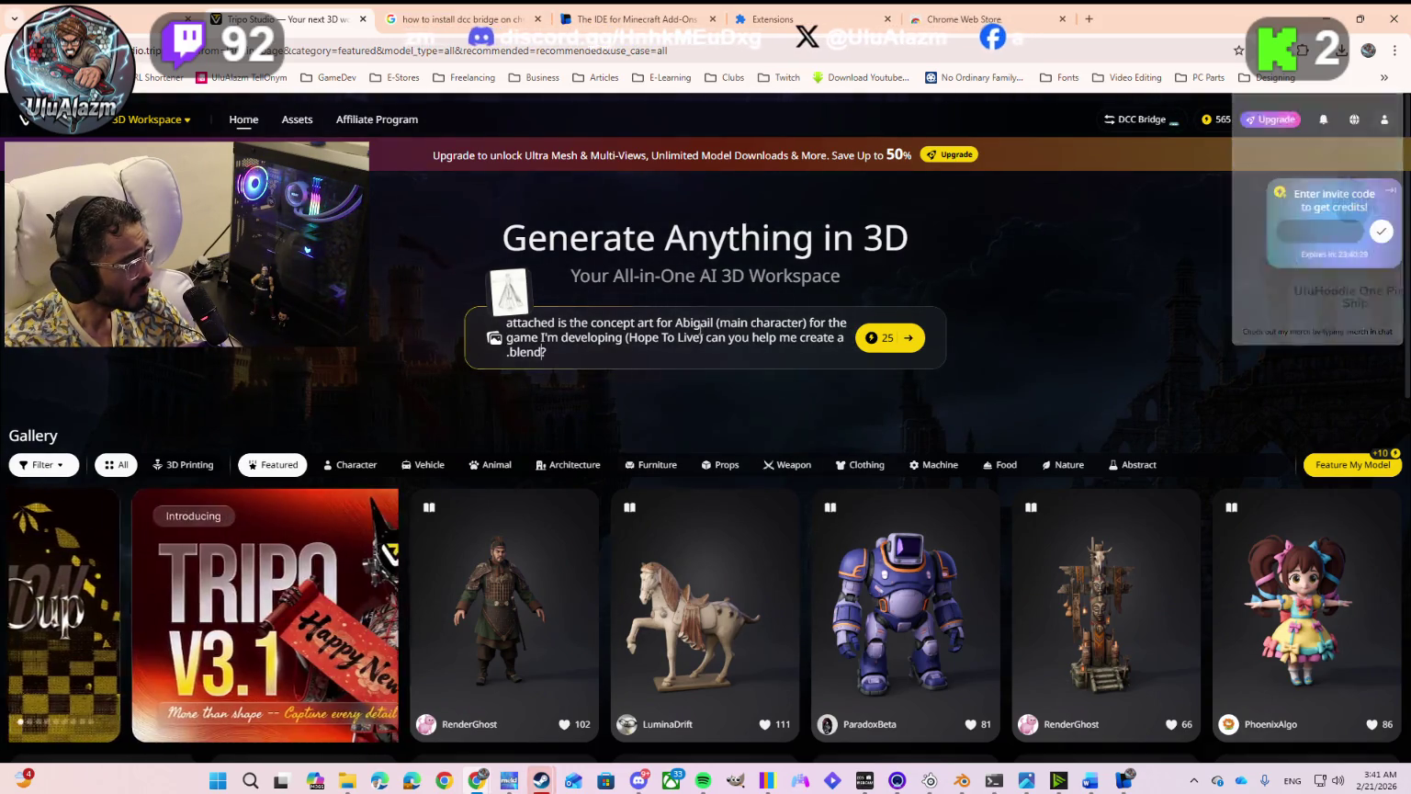
{"action": "type", "text": "file"}
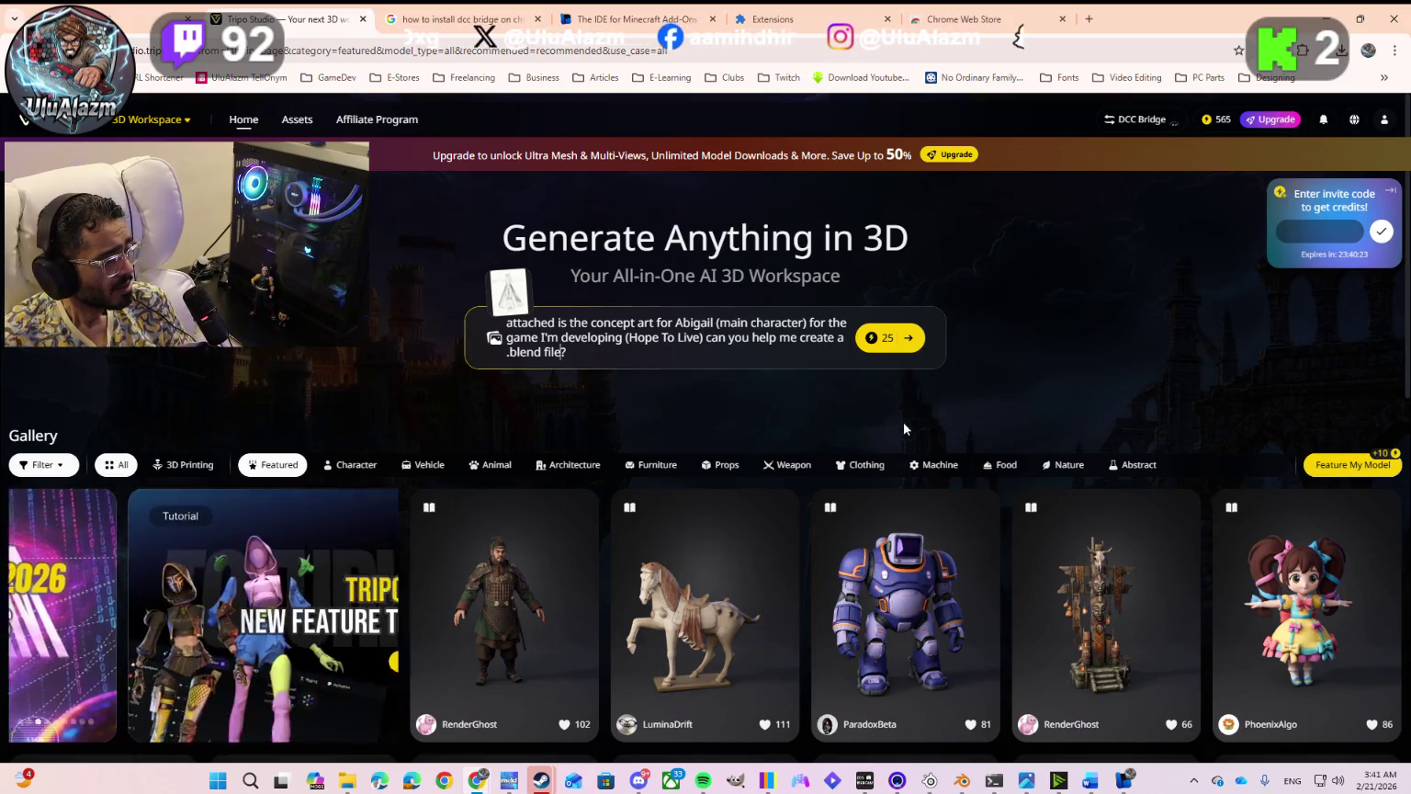
{"action": "left_click", "coordinate": [883, 344]}
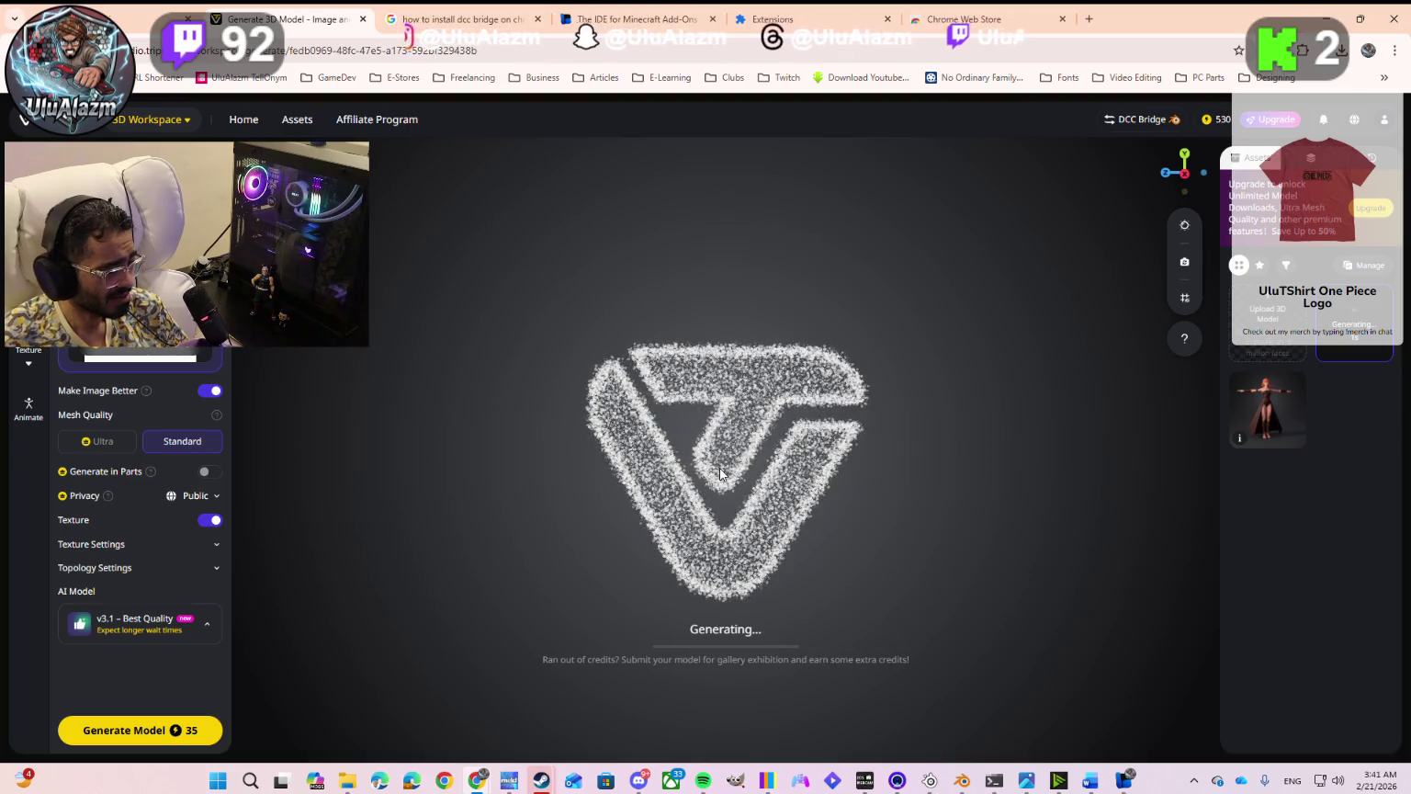
{"action": "mouse_move", "coordinate": [1268, 408]}
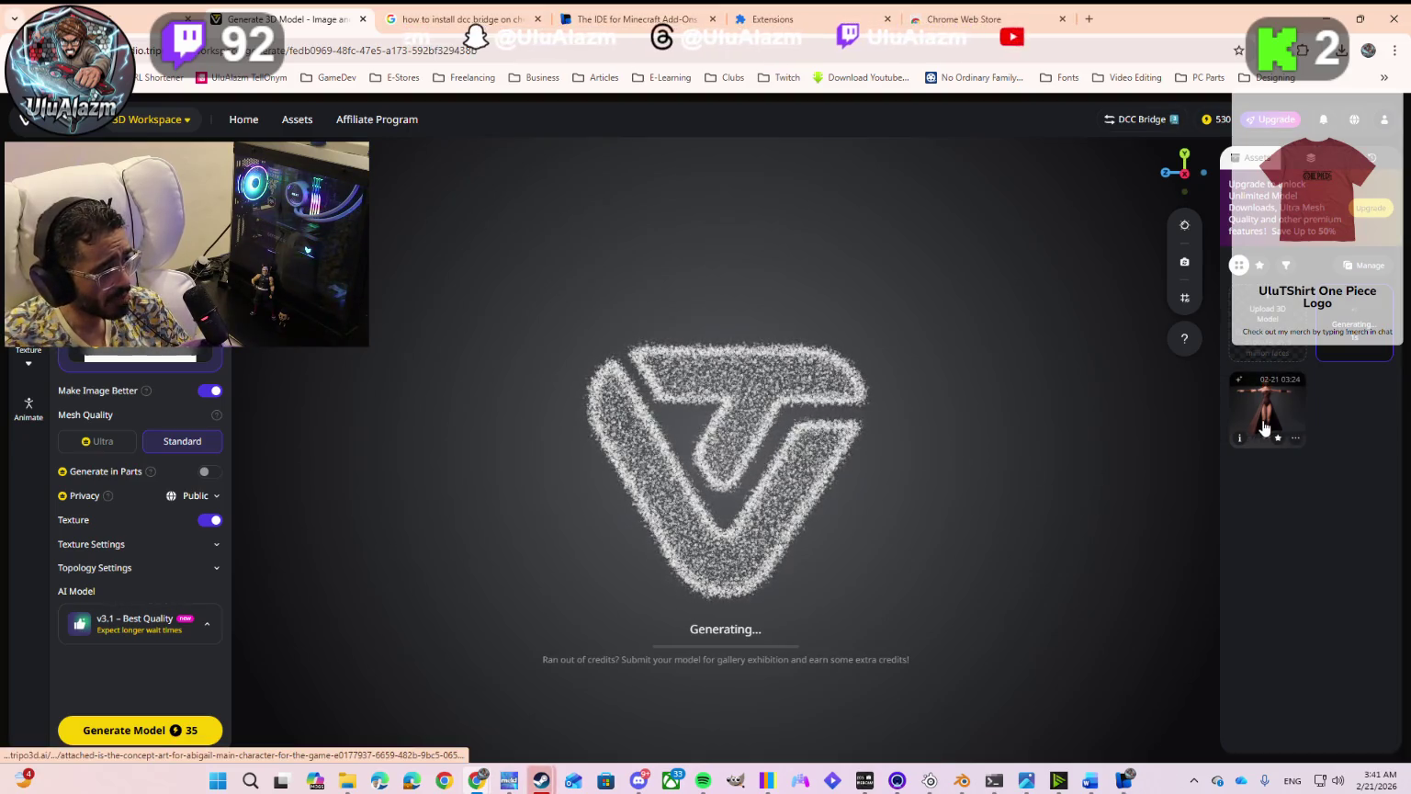
{"action": "left_click", "coordinate": [1295, 438]}
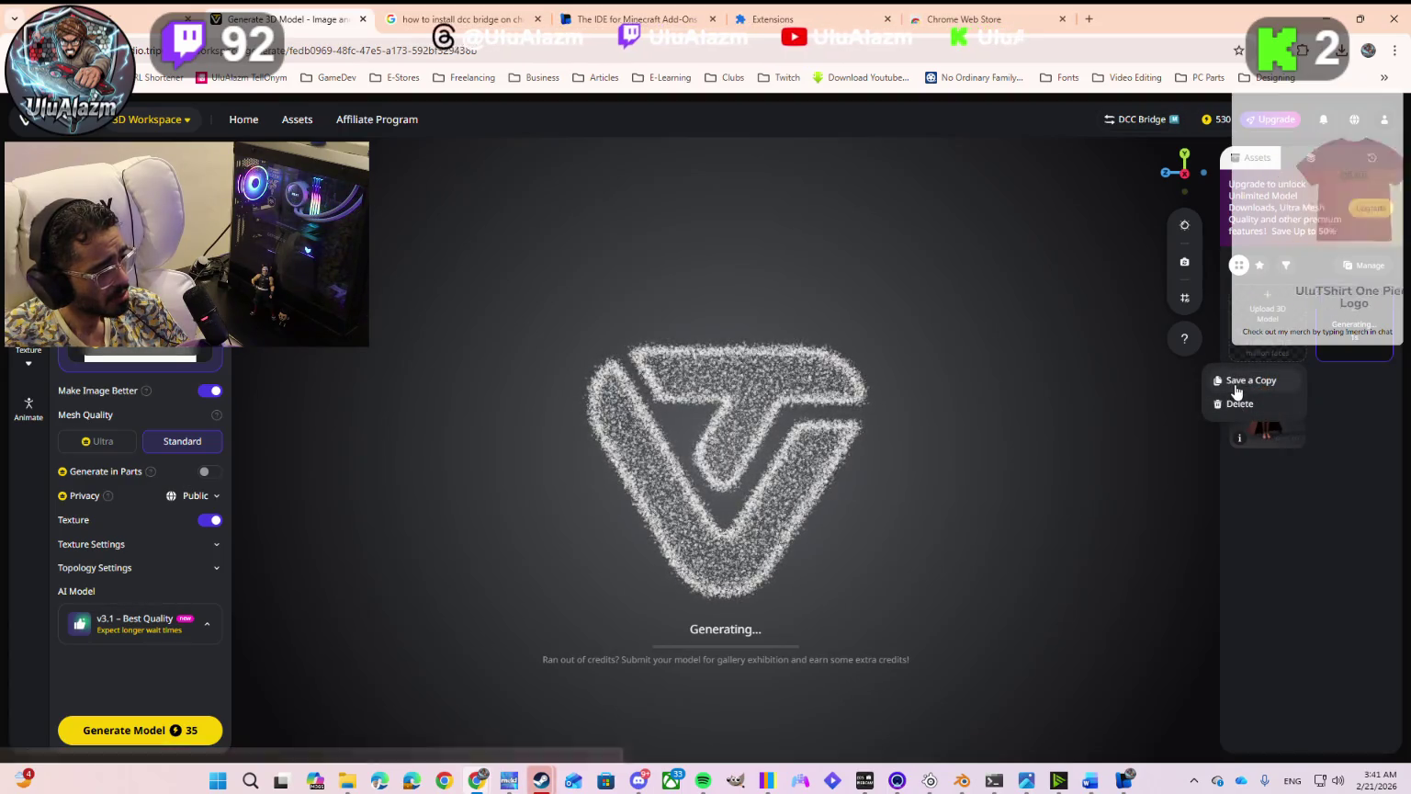
{"action": "left_click", "coordinate": [1285, 474]}
{"action": "mouse_move", "coordinate": [1268, 408]}
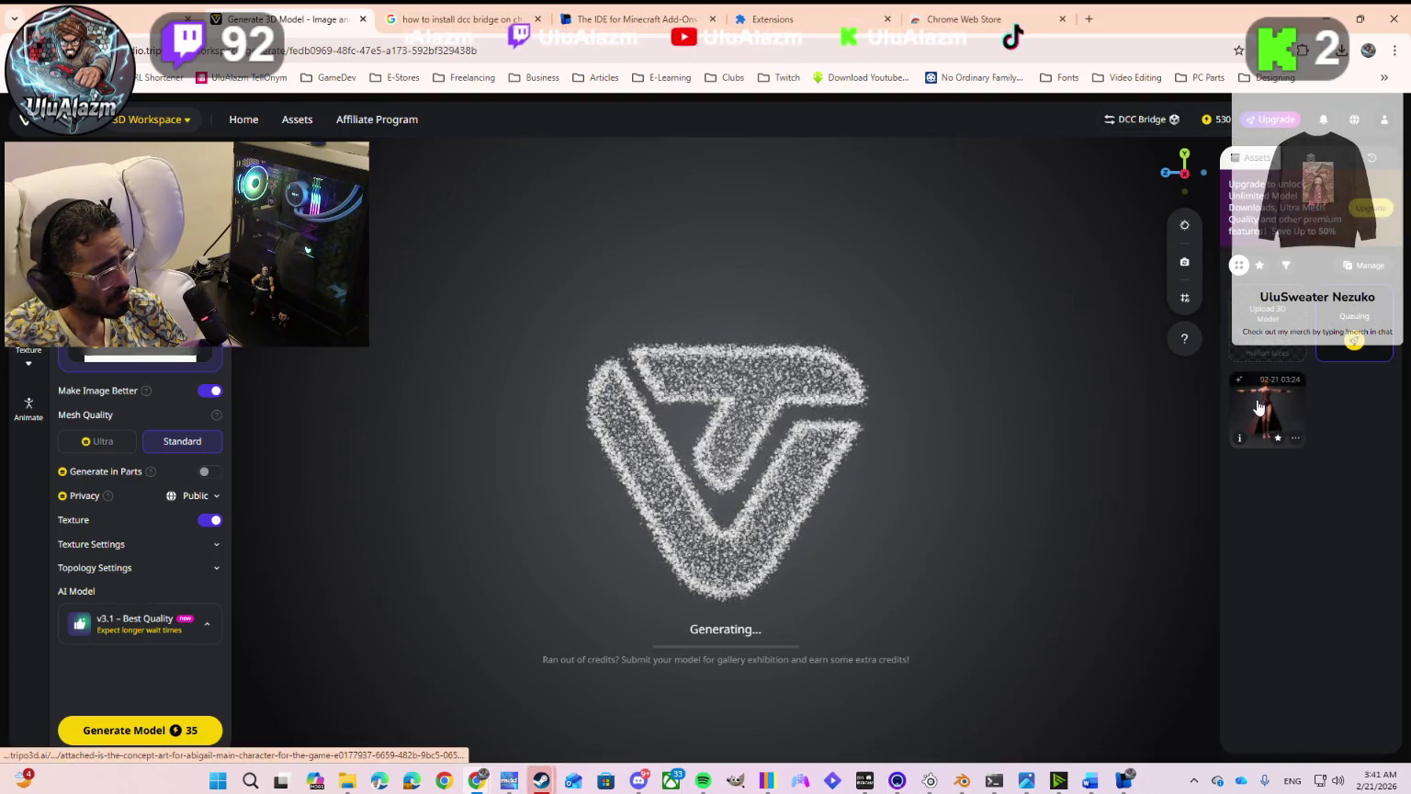
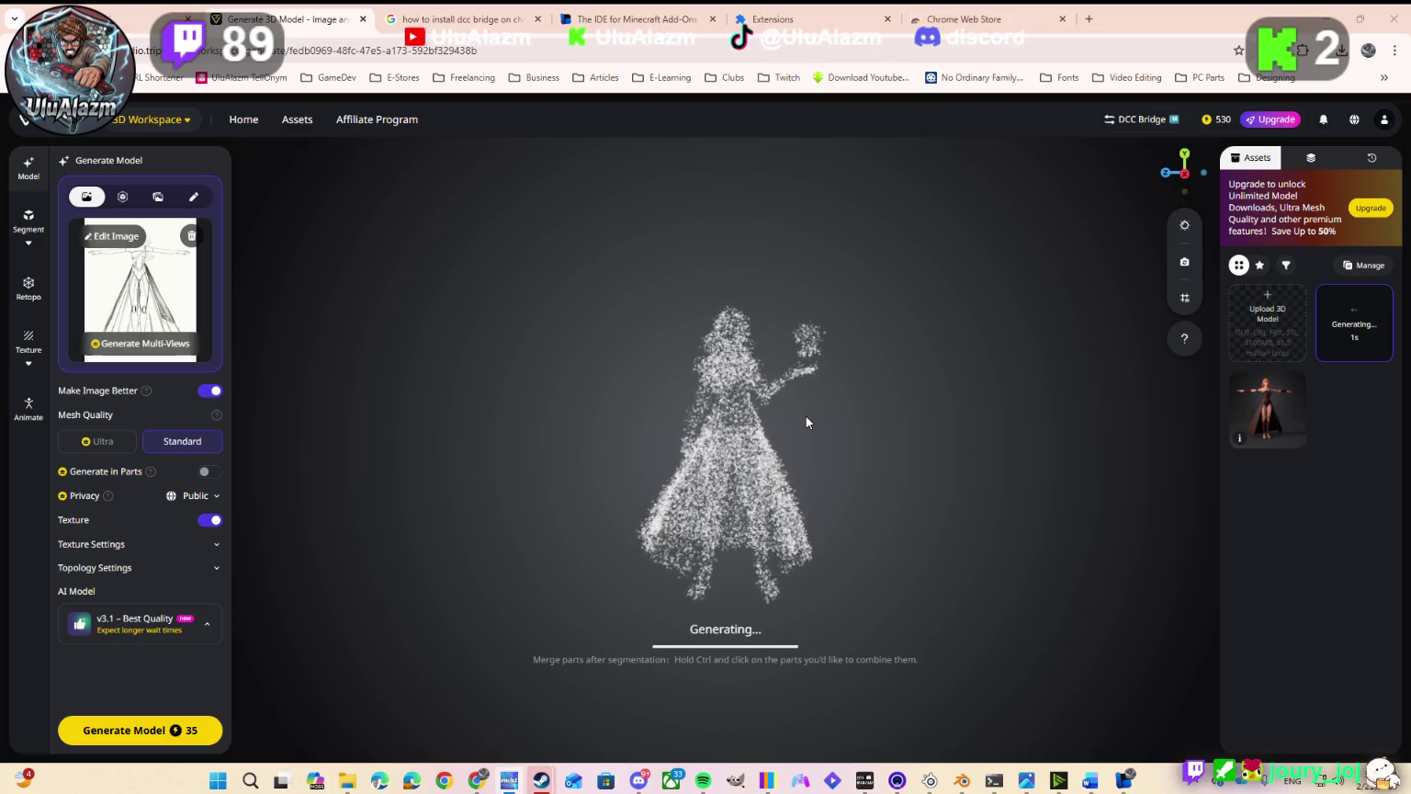
Step: Leave the Tripo character generating and switch to the Chrome Web Store tab
{"action": "key", "text": "ctrl+9"}
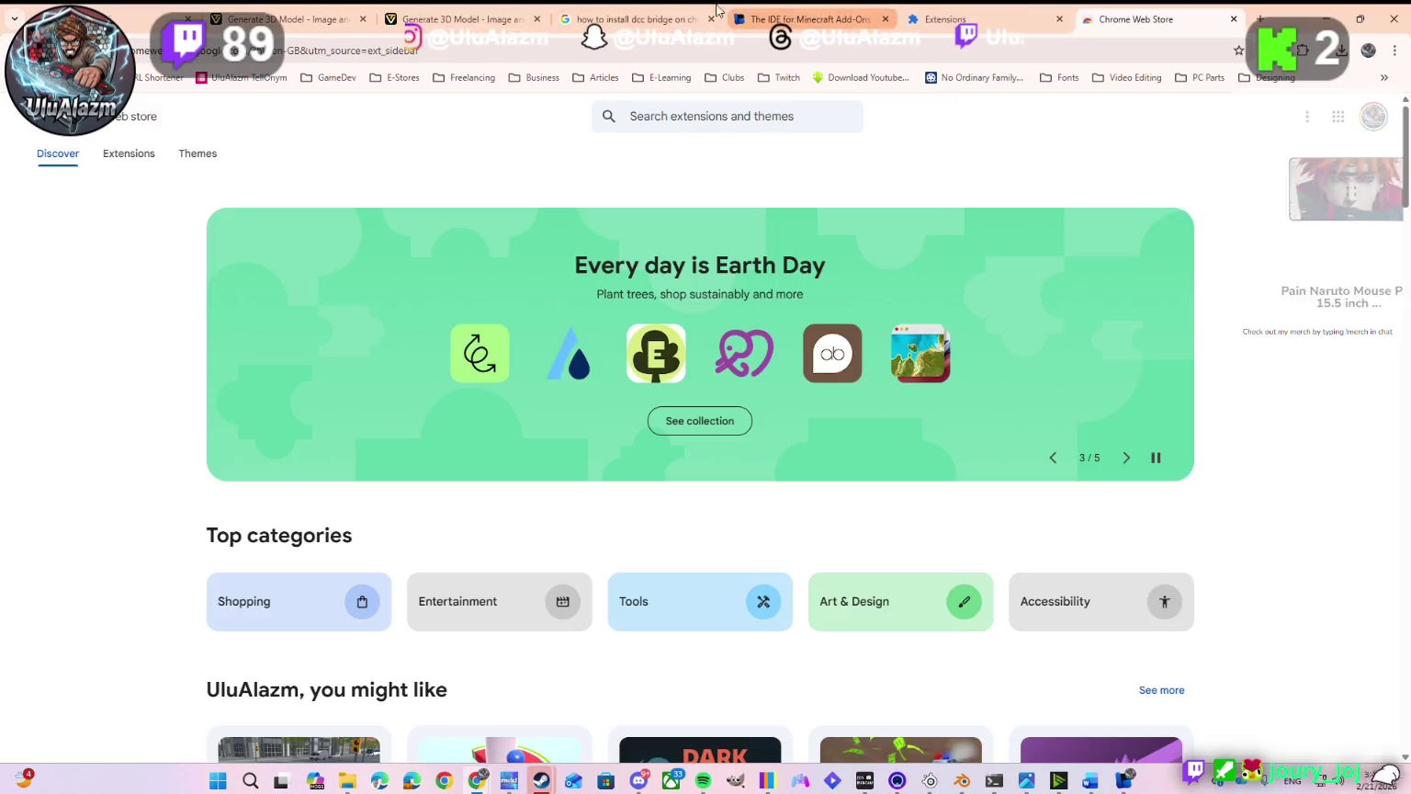
{"action": "left_click", "coordinate": [388, 50]}
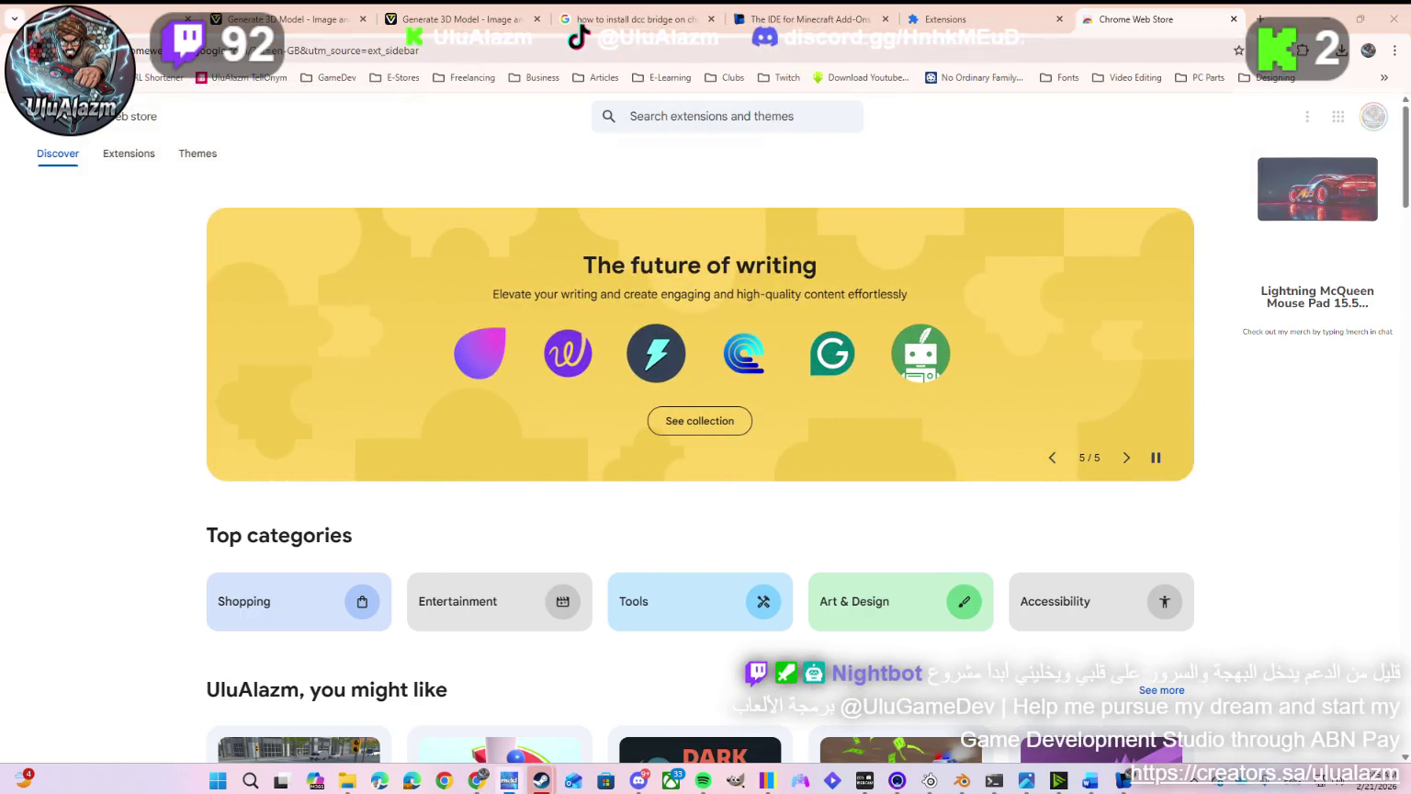
{"action": "left_click", "coordinate": [469, 50]}
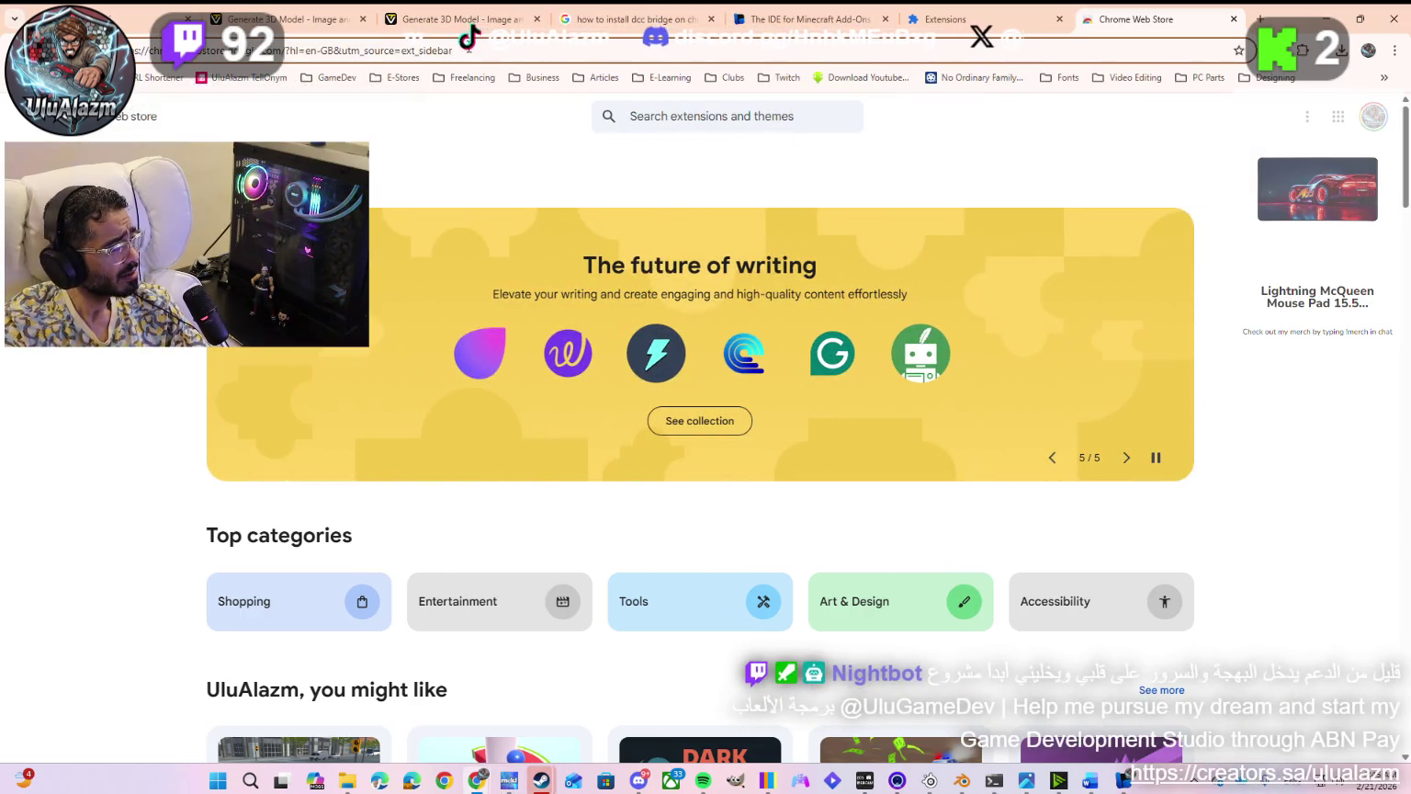
{"action": "left_click", "coordinate": [468, 49]}
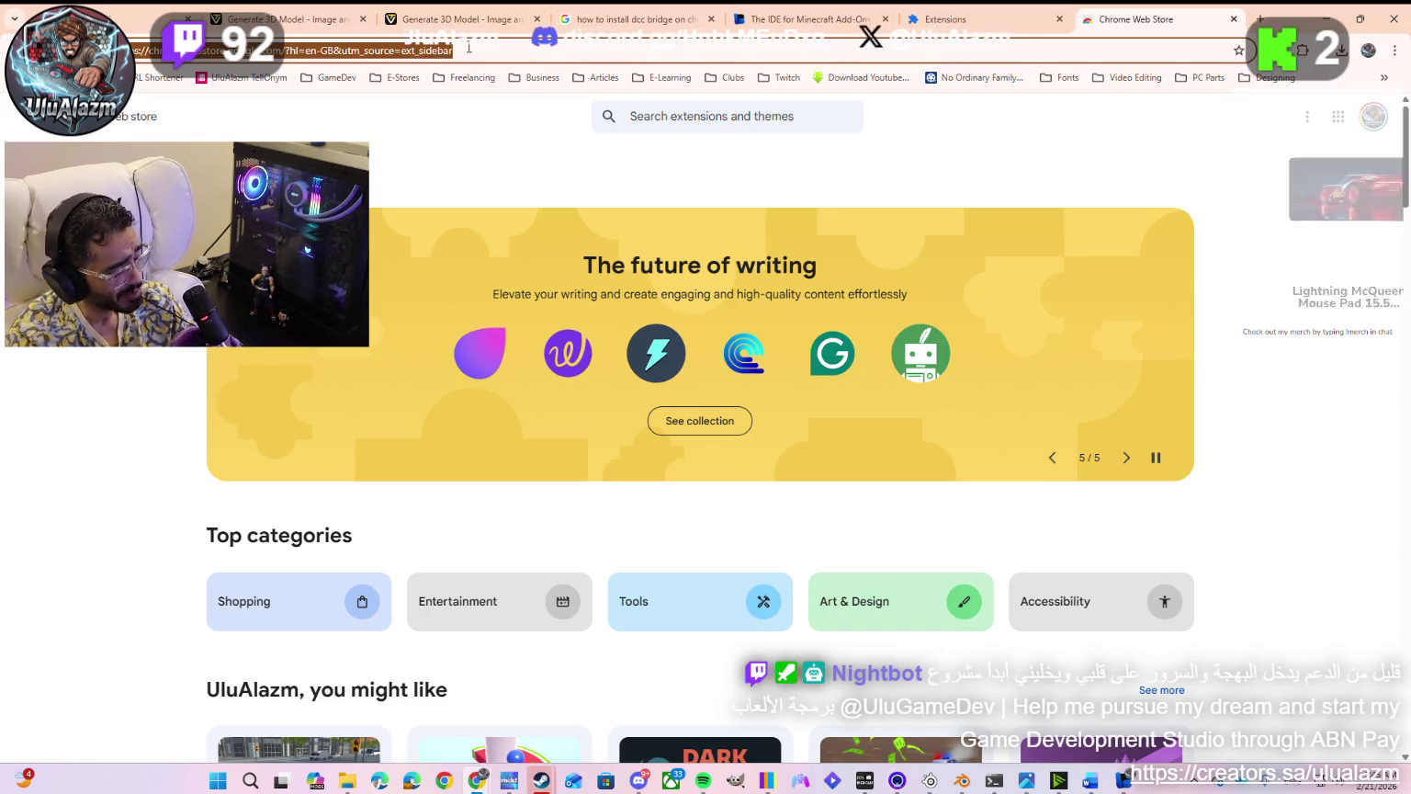
{"action": "type", "text": "$29.94"}
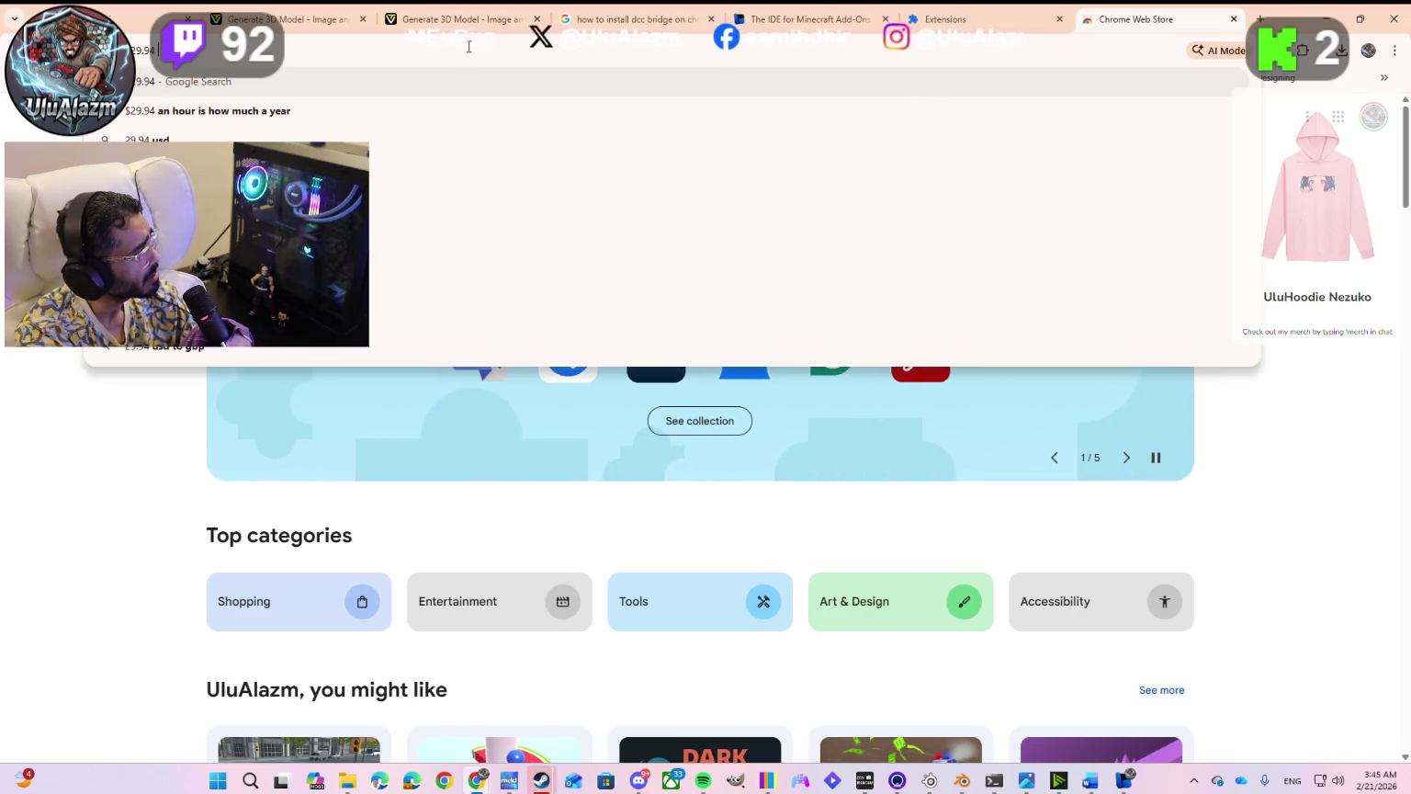
{"action": "type", "text": " to"}
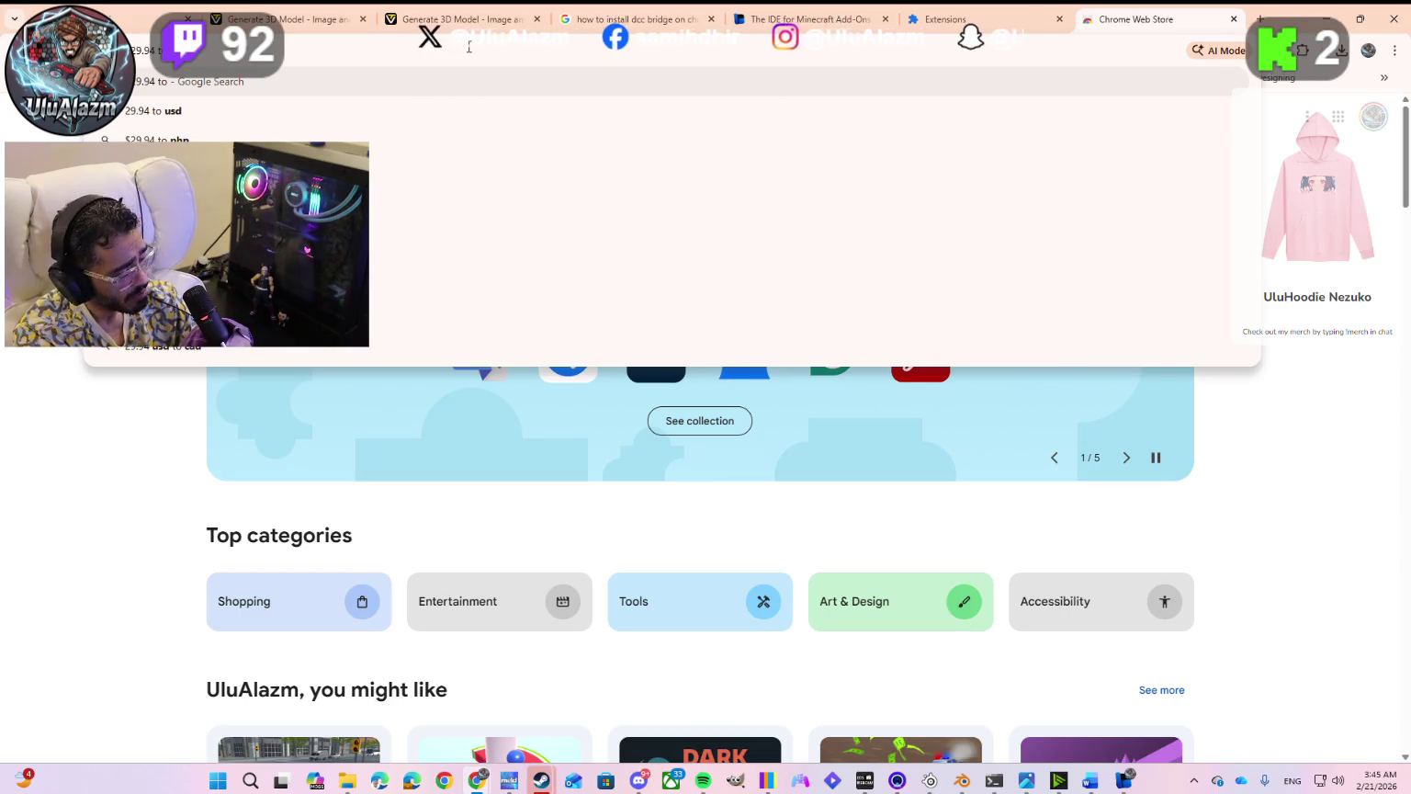
{"action": "type", "text": " sar"}
Step: Convert $29.94 to Saudi riyals (112.33), then go back to the Tripo checkout tab
{"action": "key", "text": "Return"}
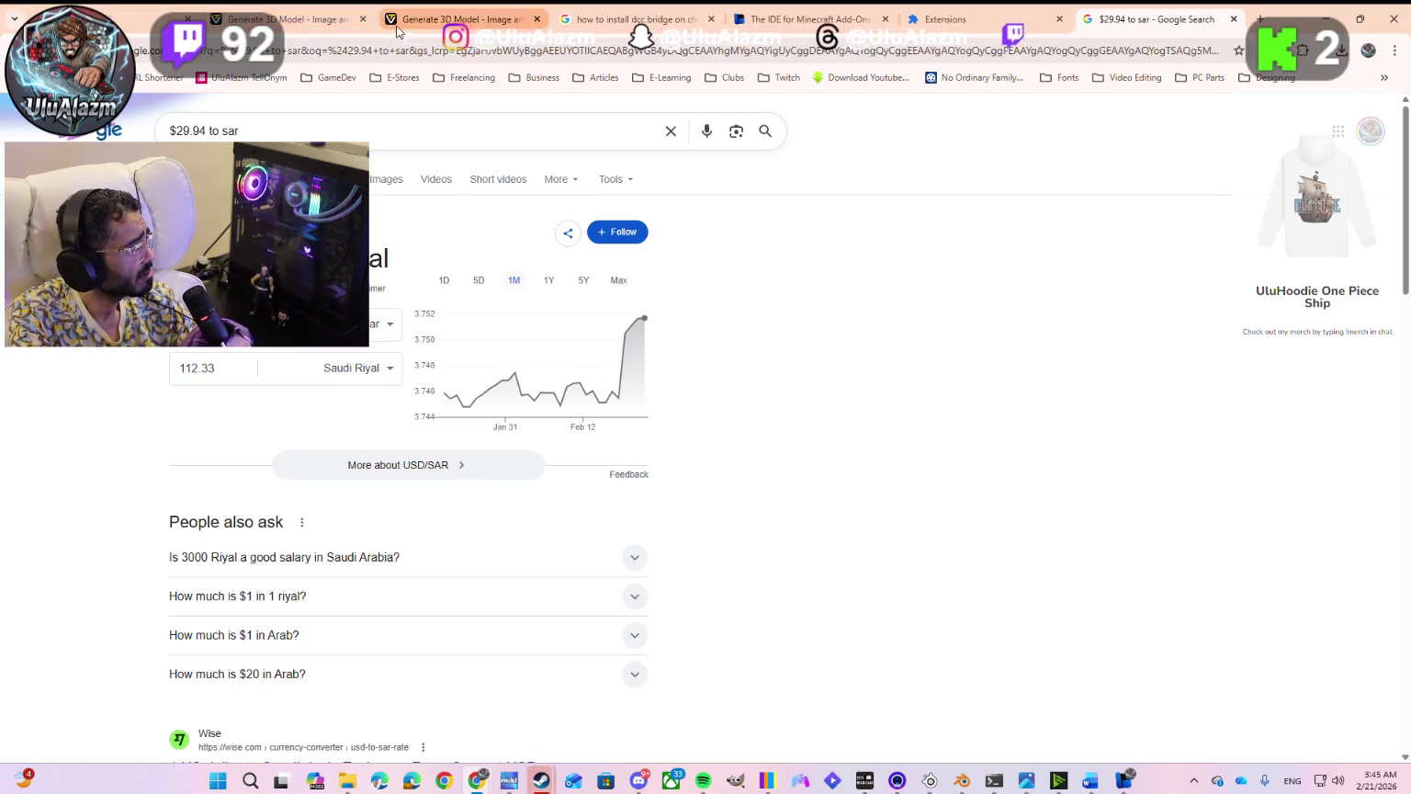
{"action": "left_click", "coordinate": [428, 22]}
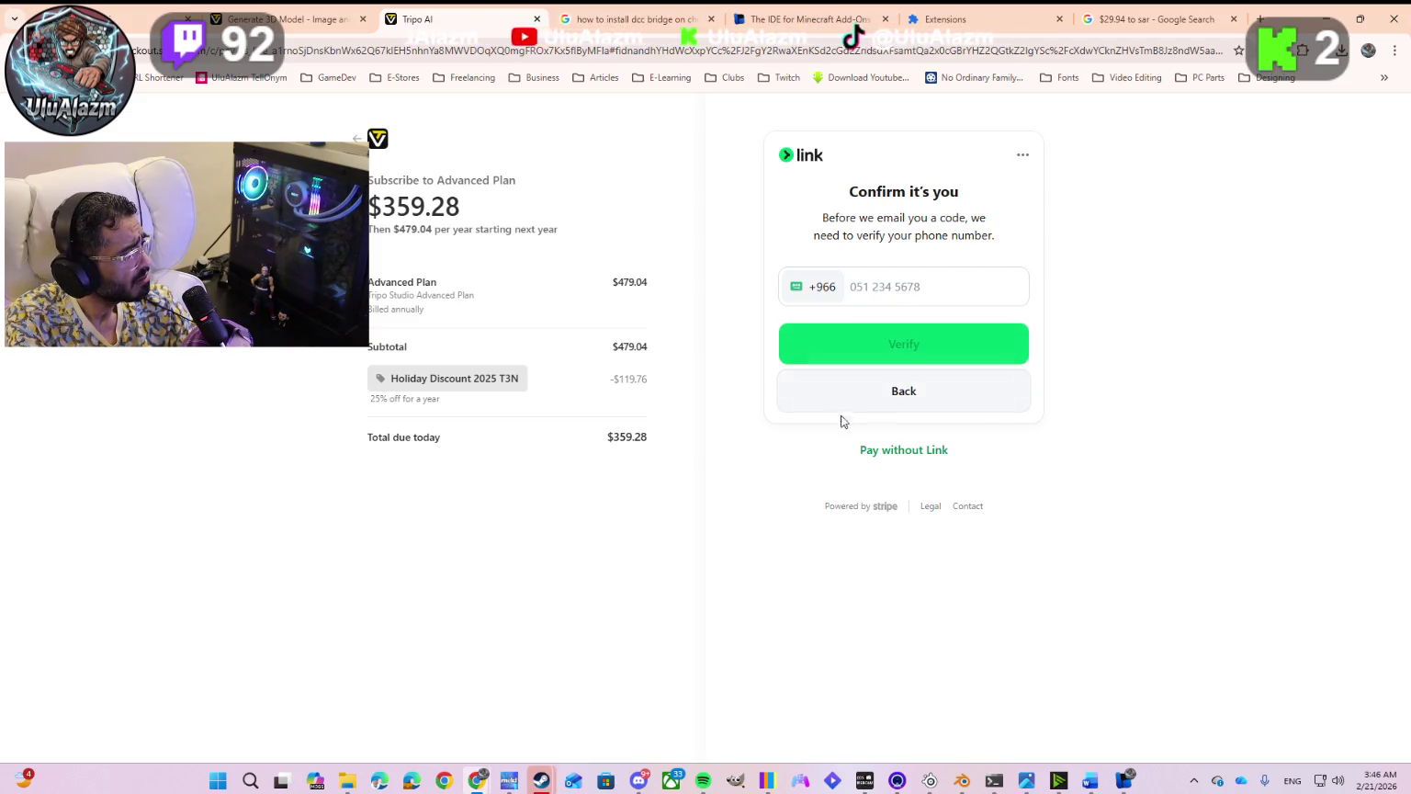
Step: Skip Link phone verification and choose card payment for the Advanced Plan
{"action": "left_click", "coordinate": [869, 450]}
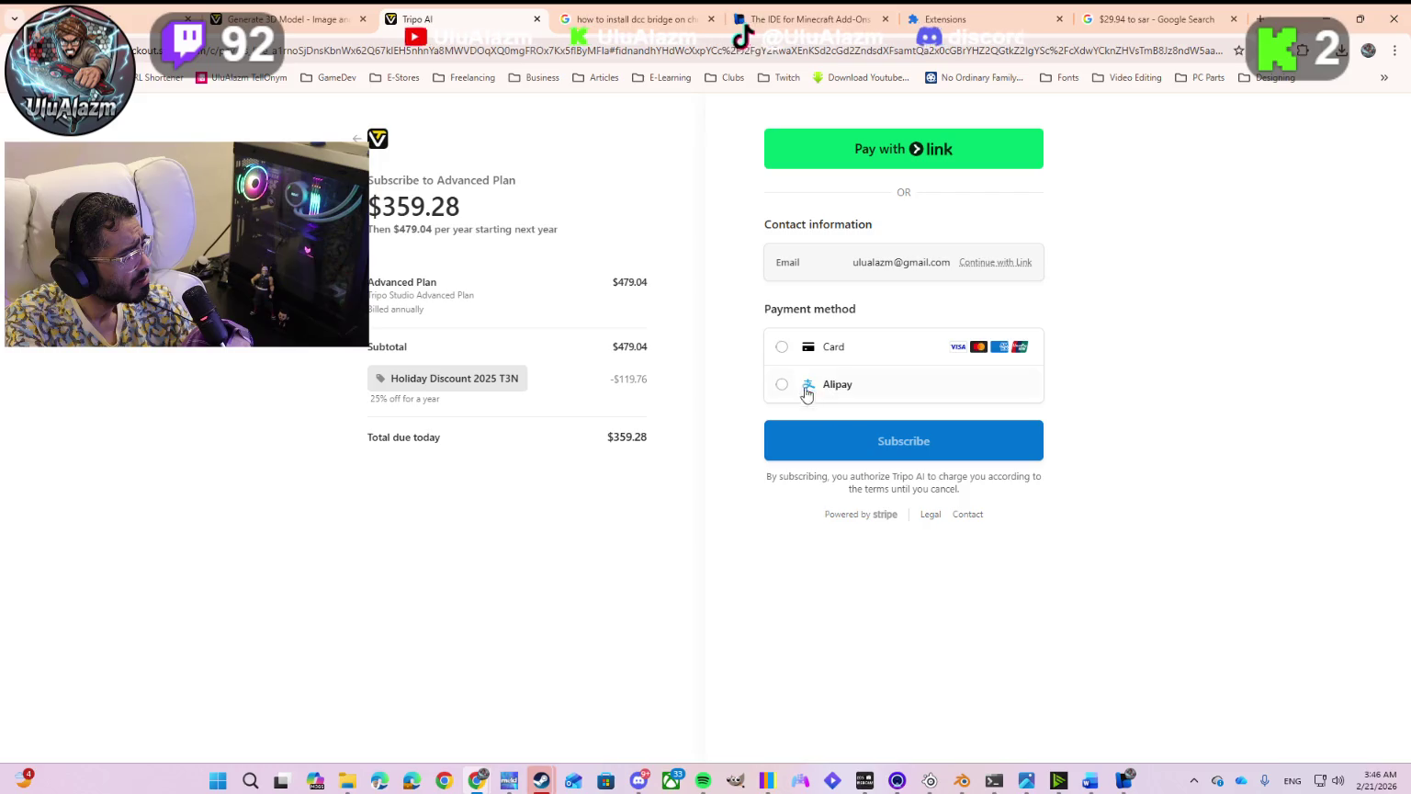
{"action": "left_click", "coordinate": [782, 347]}
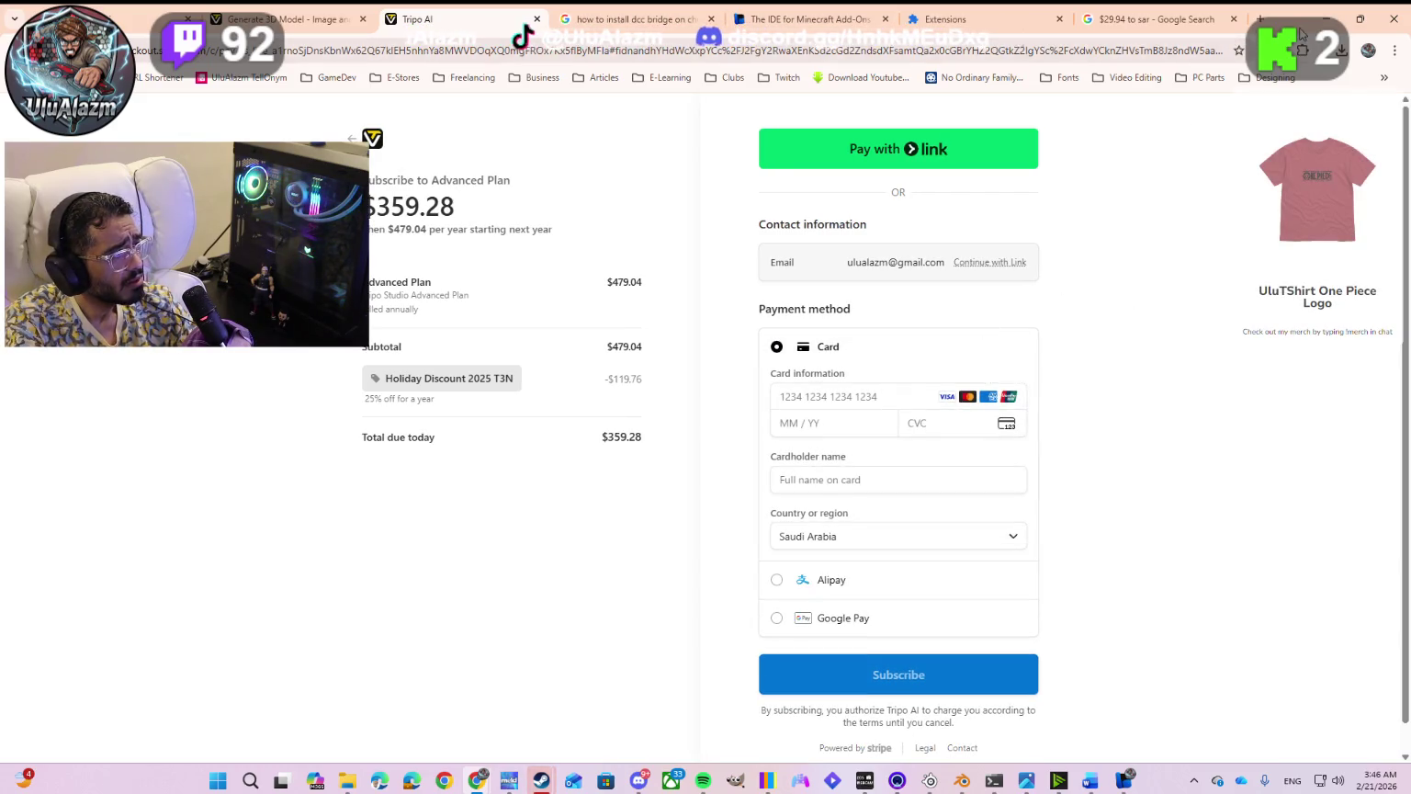
{"action": "key", "text": "alt+Tab"}
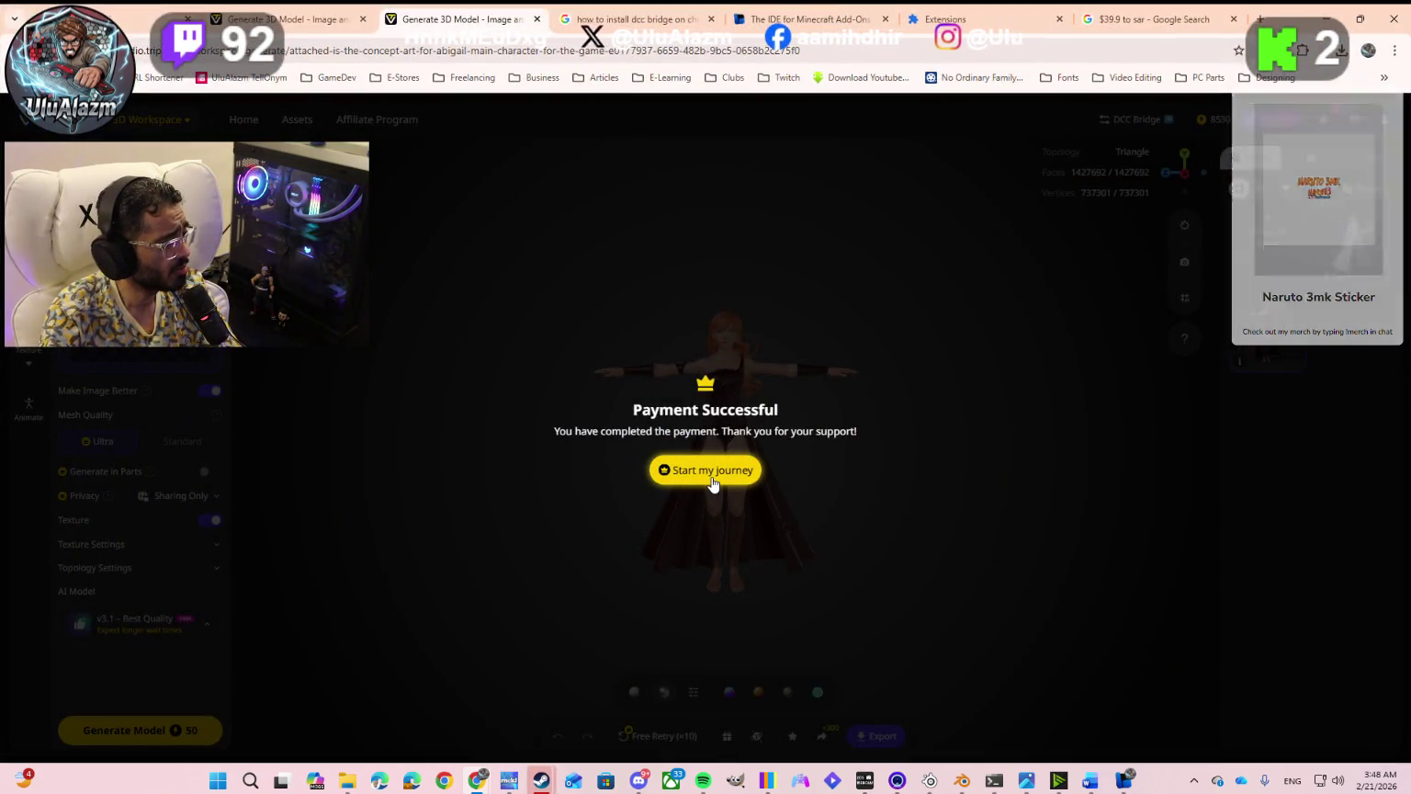
Step: Dismiss the payment confirmation and try sending the character to Blender via Export
{"action": "left_click", "coordinate": [713, 480]}
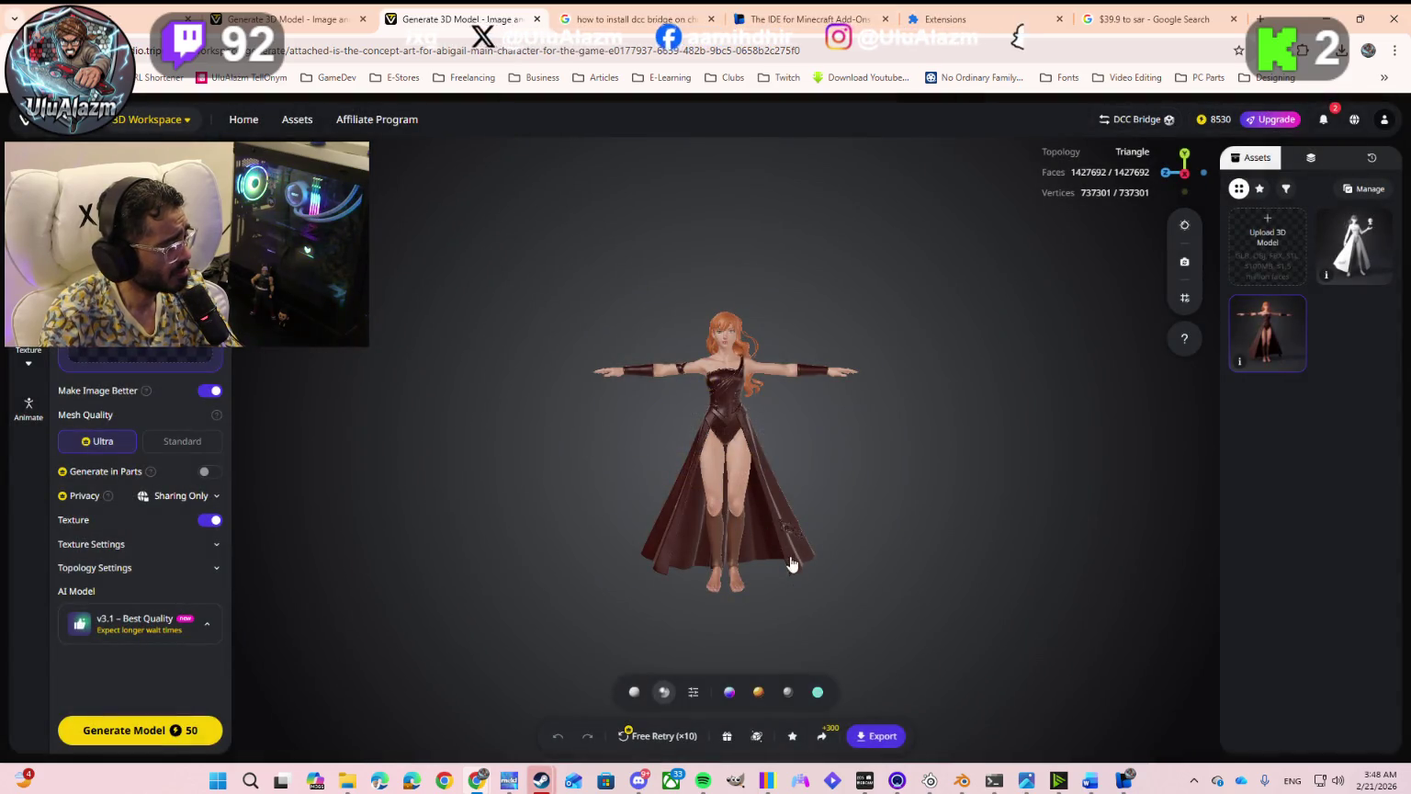
{"action": "left_click", "coordinate": [867, 736]}
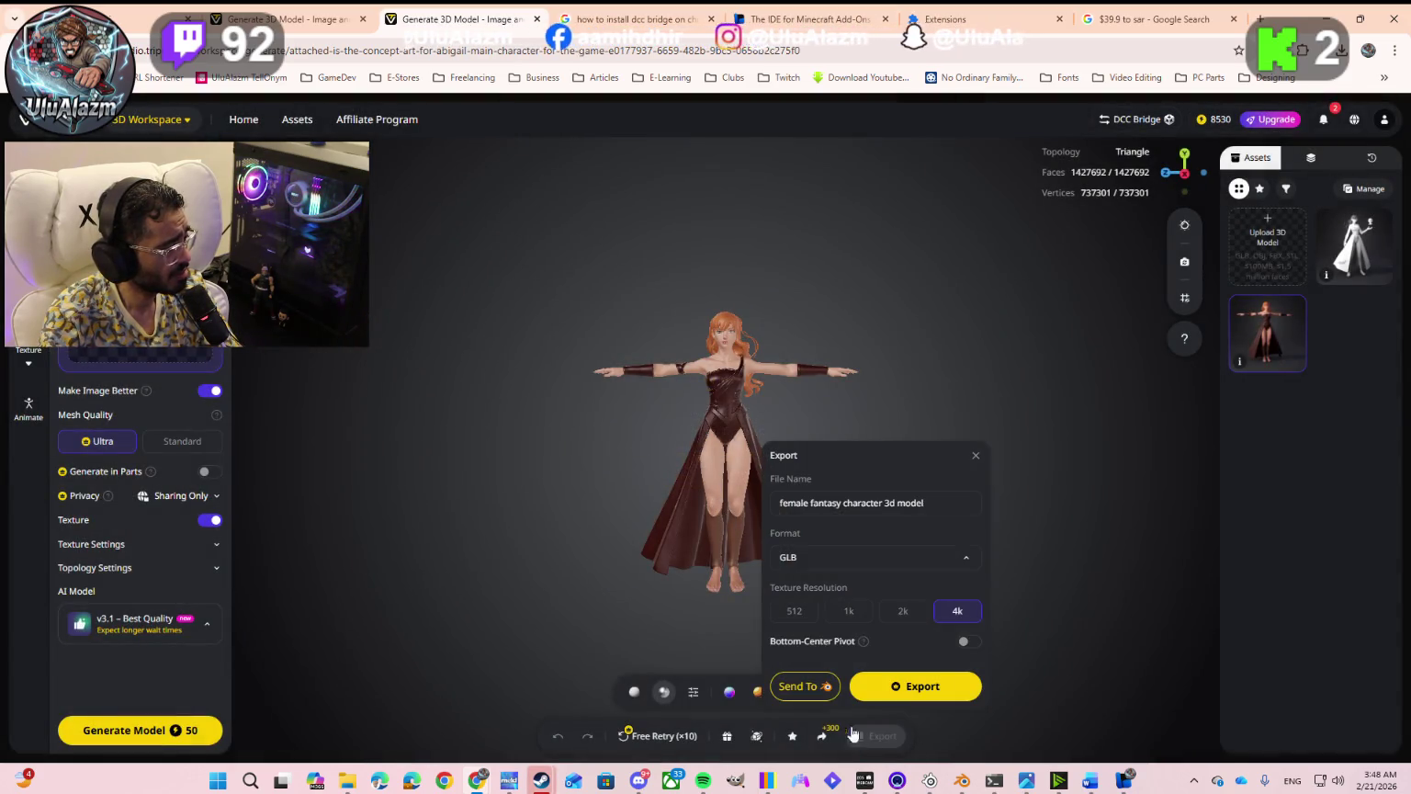
{"action": "left_click", "coordinate": [799, 686]}
{"action": "left_click", "coordinate": [774, 487]}
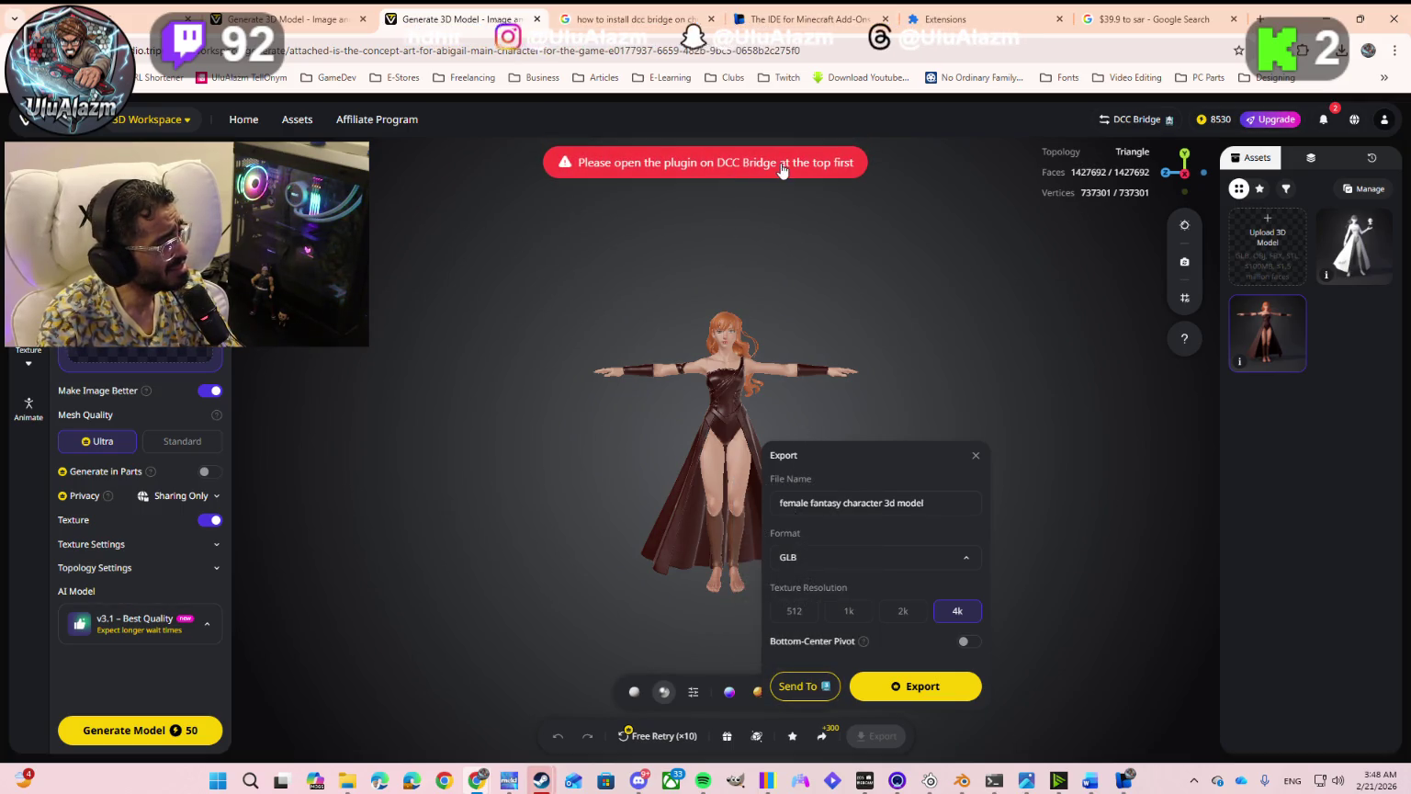
Step: Toggle the Blender connection on in DCC Bridge, which reports it disconnected
{"action": "left_click", "coordinate": [1160, 126]}
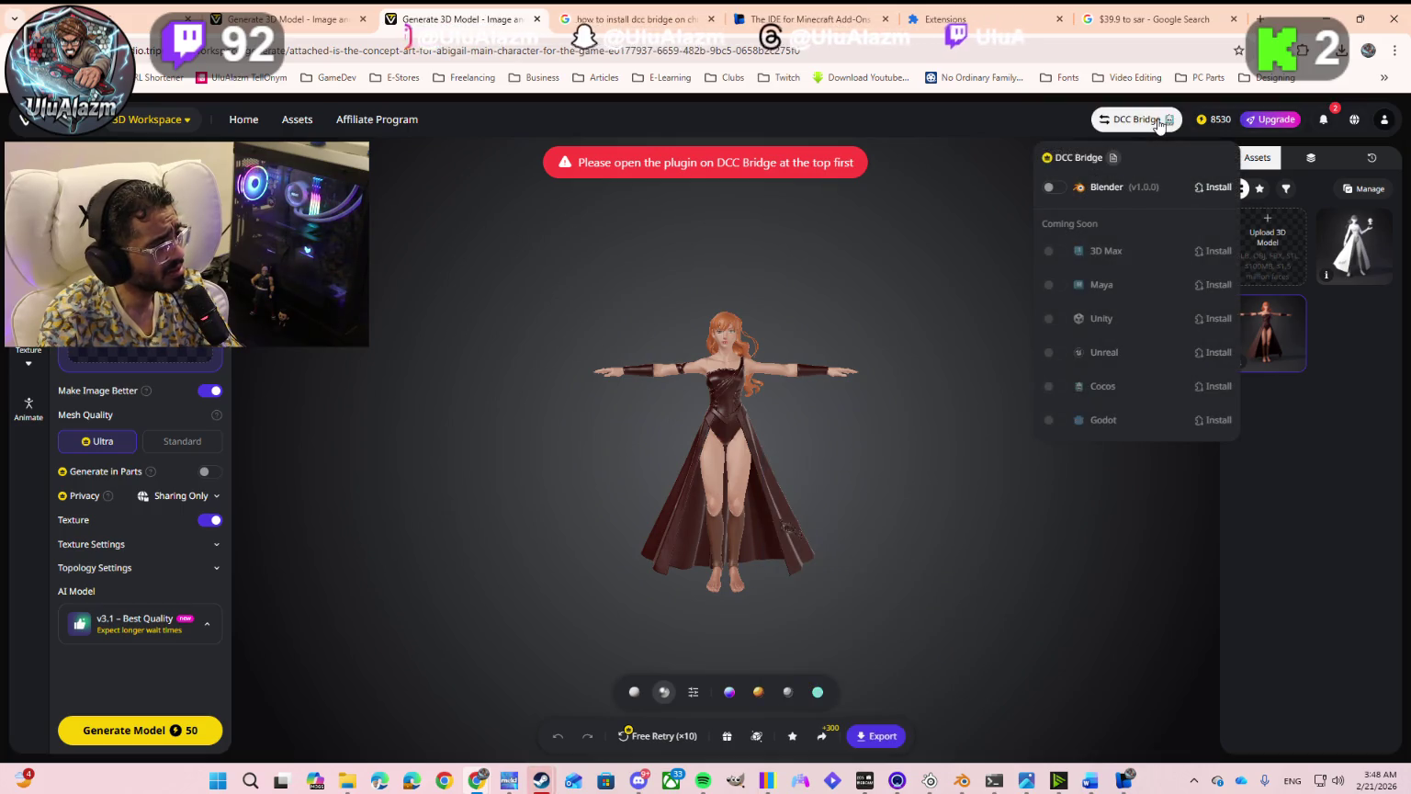
{"action": "left_click", "coordinate": [1052, 190]}
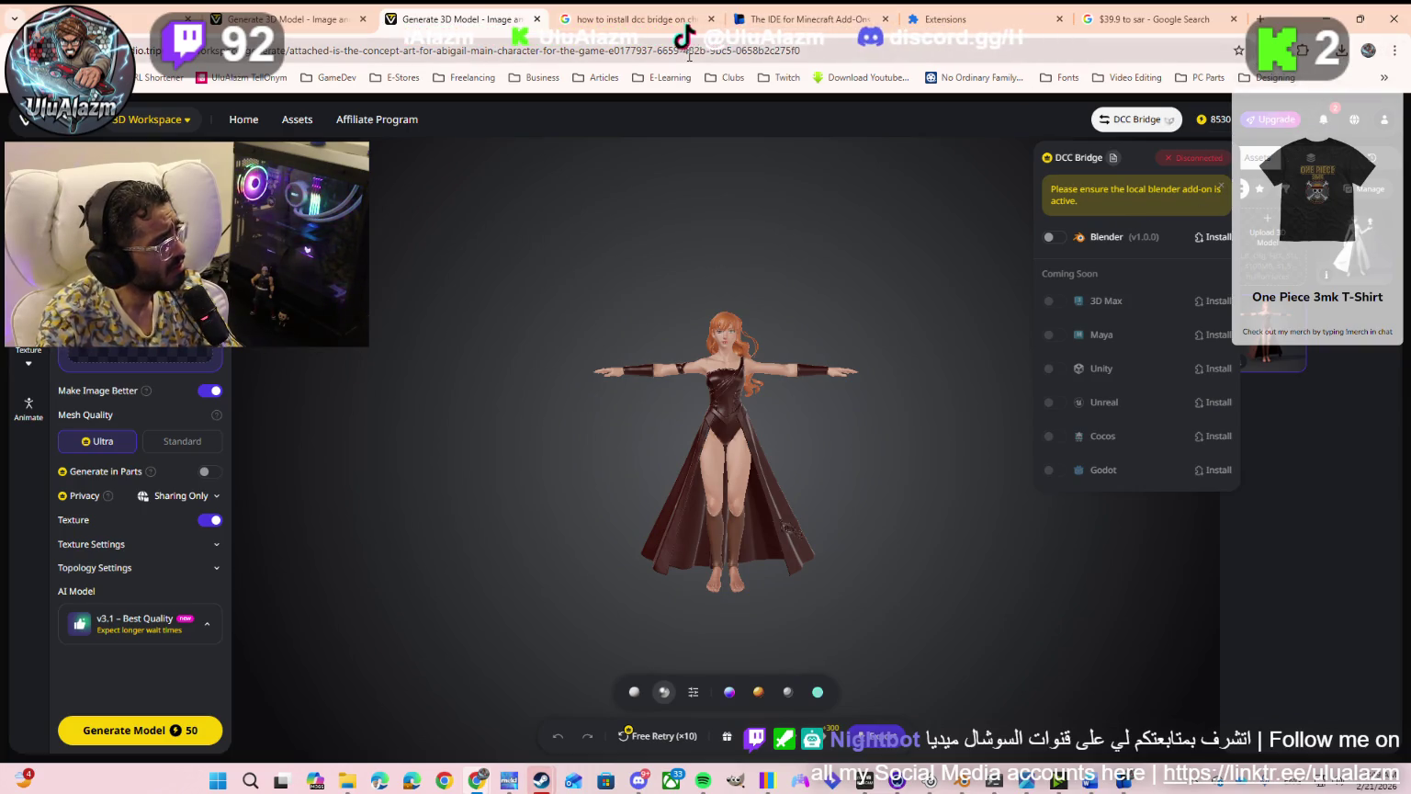
{"action": "left_click", "coordinate": [991, 25]}
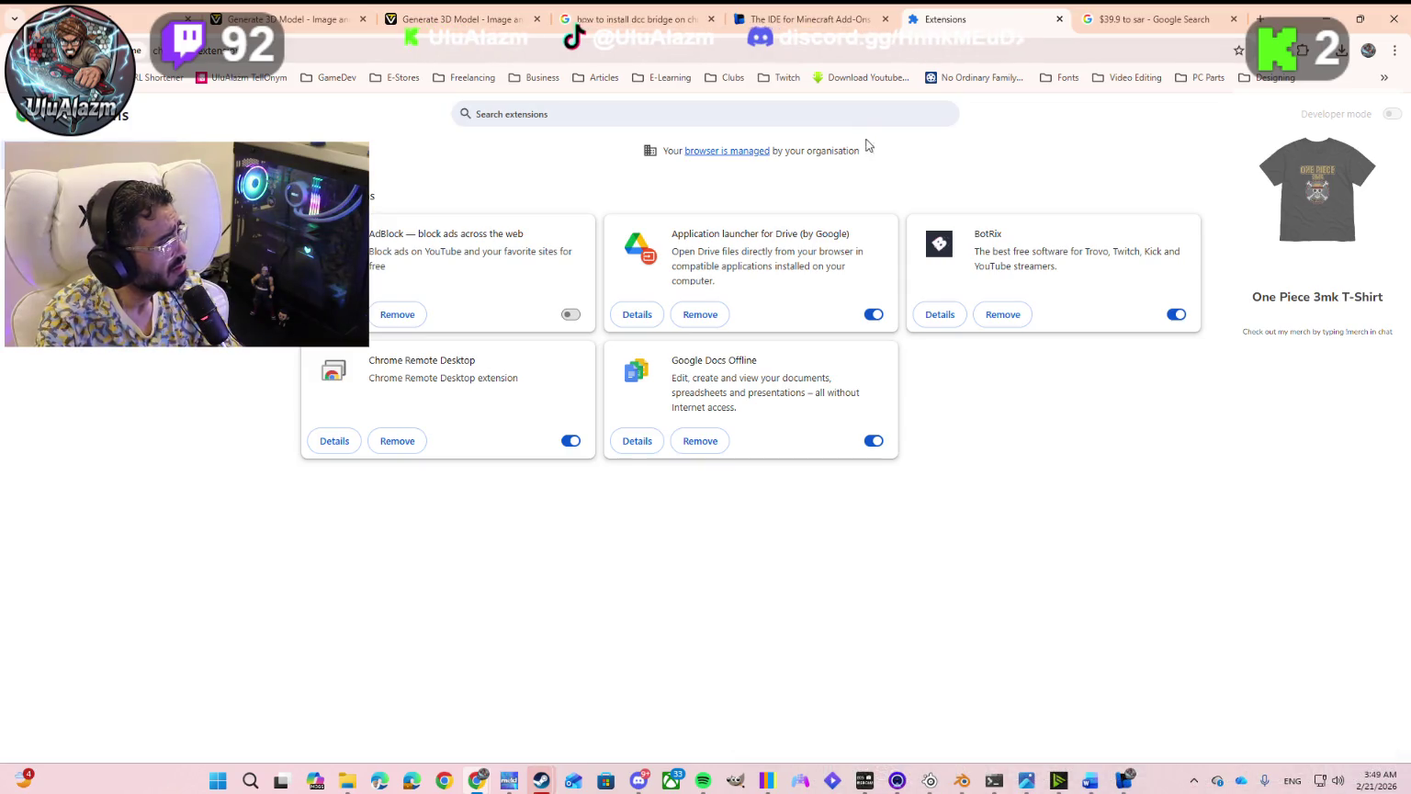
Step: Review the five installed Chrome extensions, then return to the Tripo workspace tab
{"action": "left_click", "coordinate": [476, 114]}
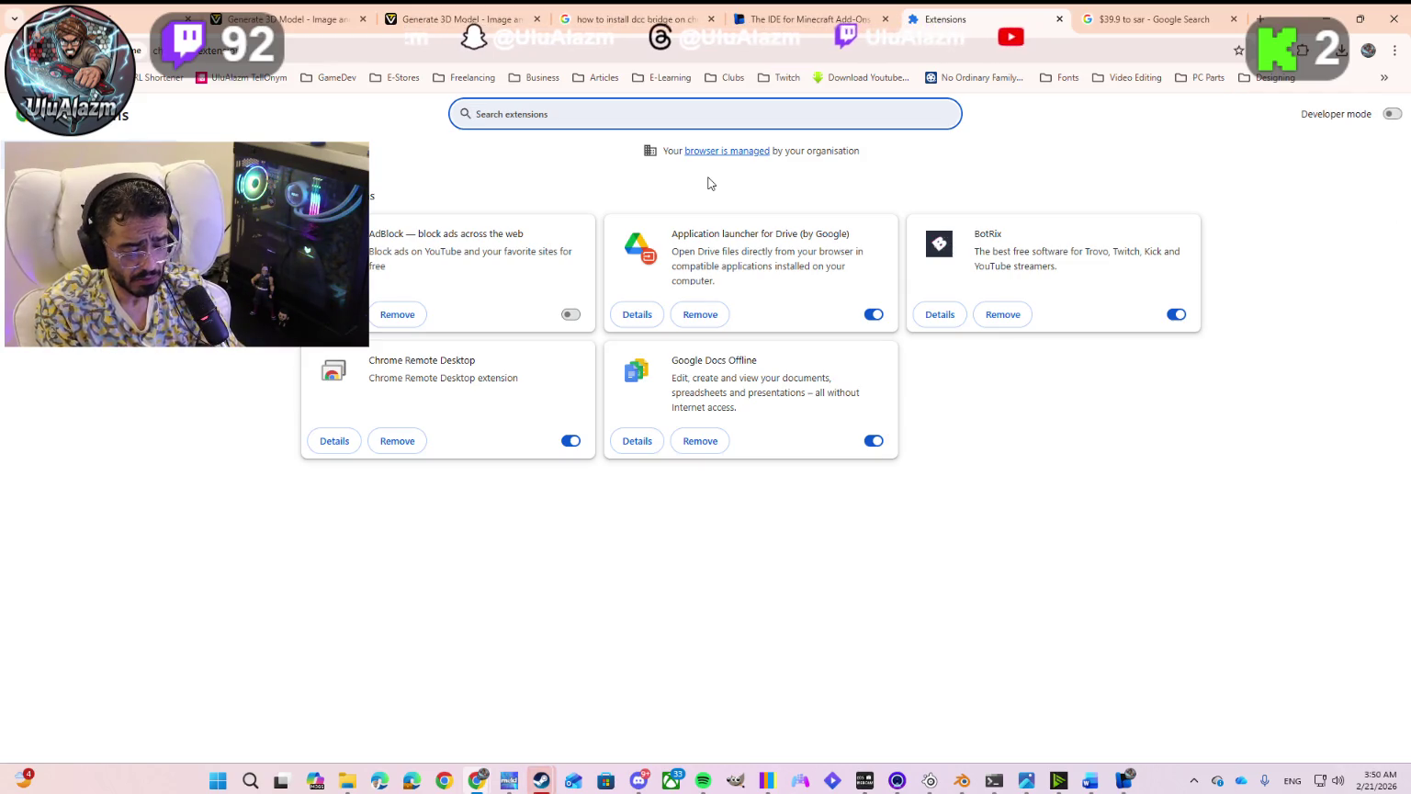
{"action": "left_click", "coordinate": [400, 29]}
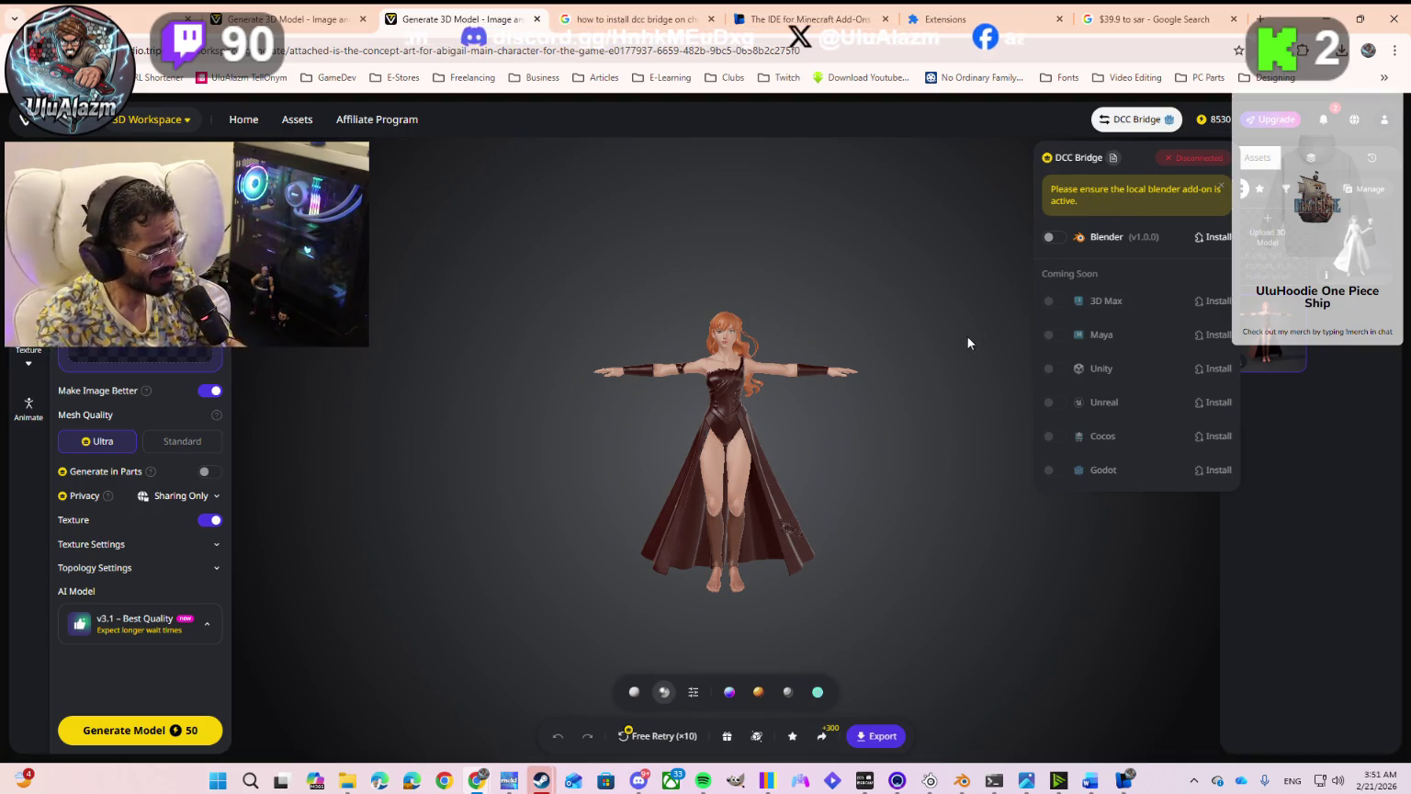
Step: Copy a screenshot of the Tripo workspace showing Blender disconnected to the clipboard
{"action": "key", "text": "super+shift+s"}
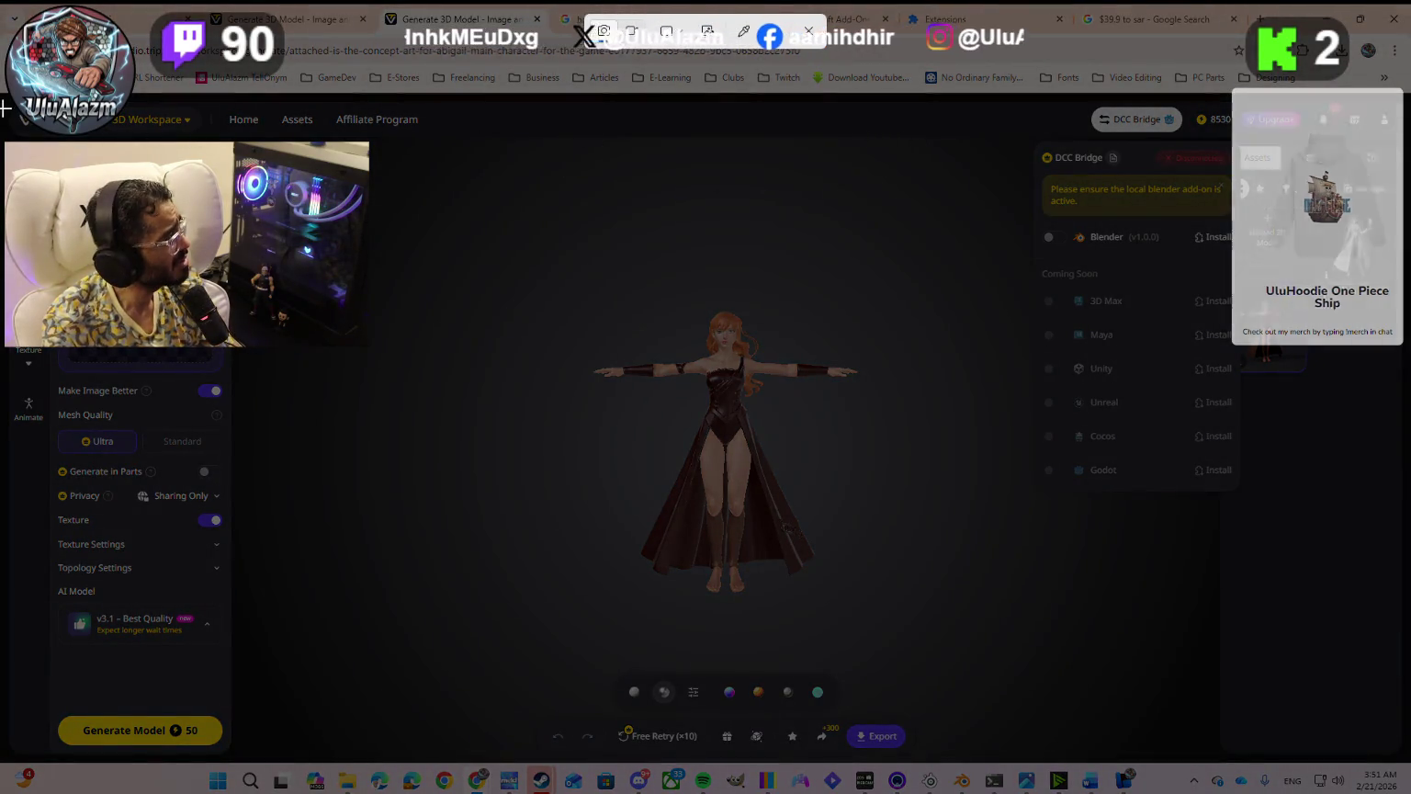
{"action": "mouse_move", "coordinate": [4, 95]}
{"action": "left_mouse_down"}
{"action": "mouse_move", "coordinate": [962, 489]}
{"action": "mouse_move", "coordinate": [1407, 759]}
{"action": "left_mouse_up"}
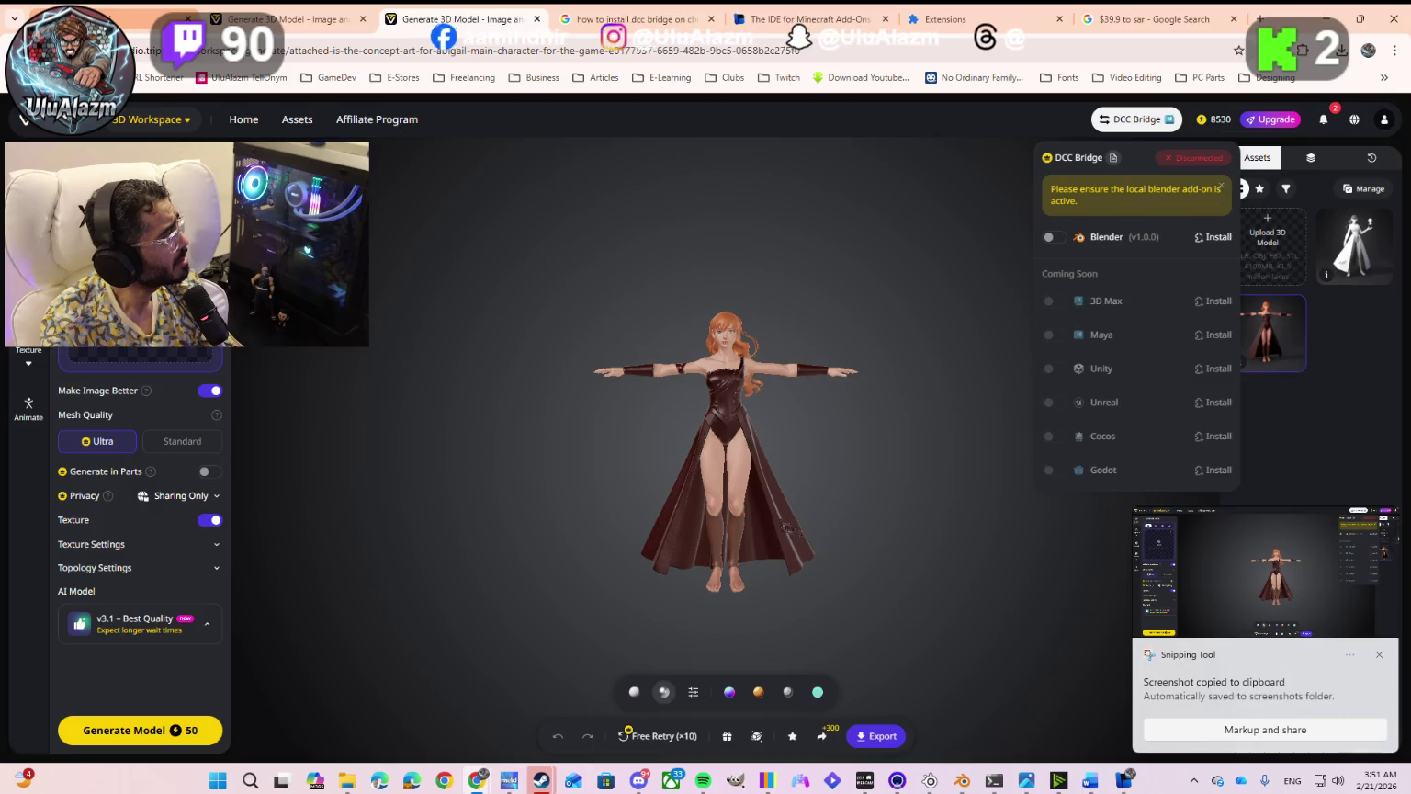
{"action": "left_click", "coordinate": [123, 9]}
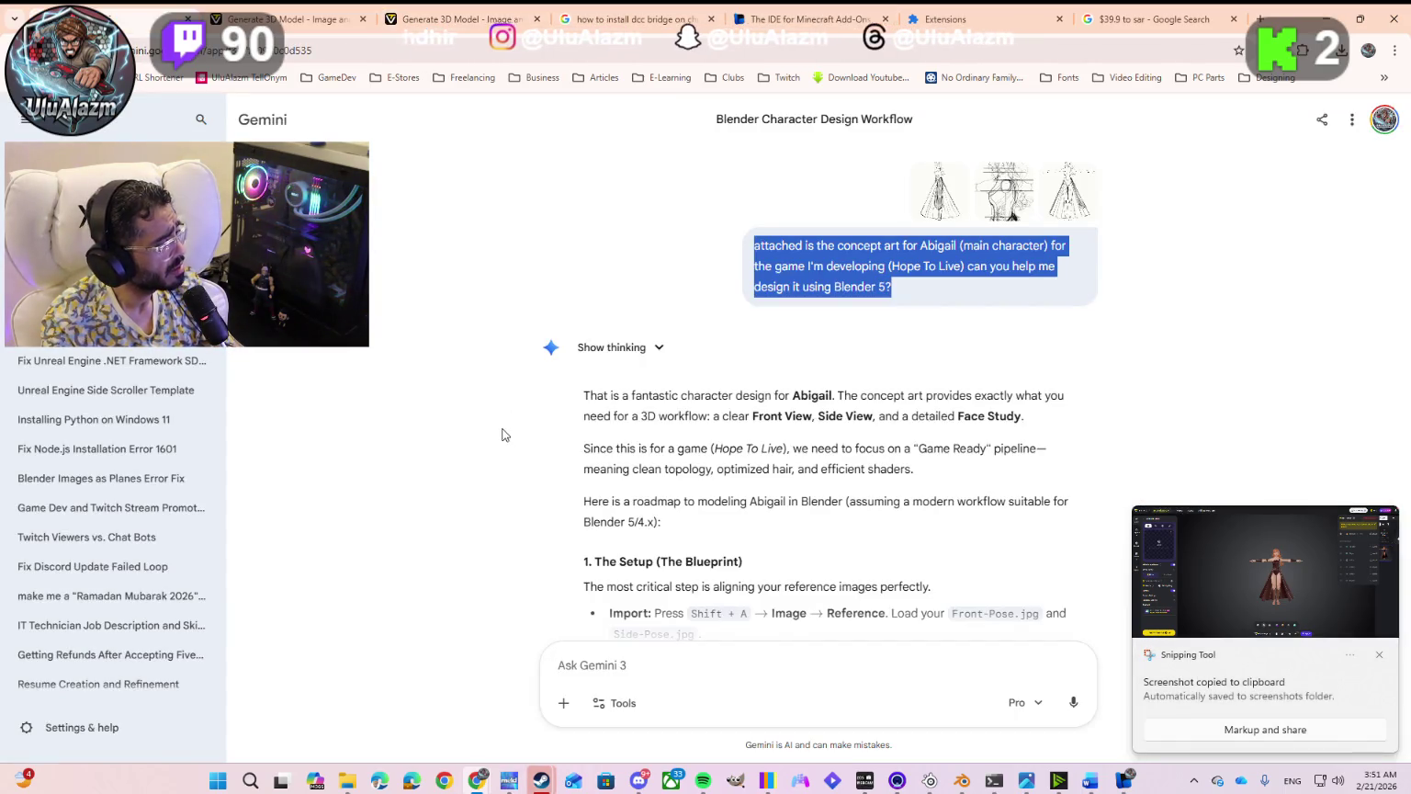
Step: Start a new Gemini chat on the Pro model with the Tripo screenshot pasted in
{"action": "key", "text": "ctrl+shift+o"}
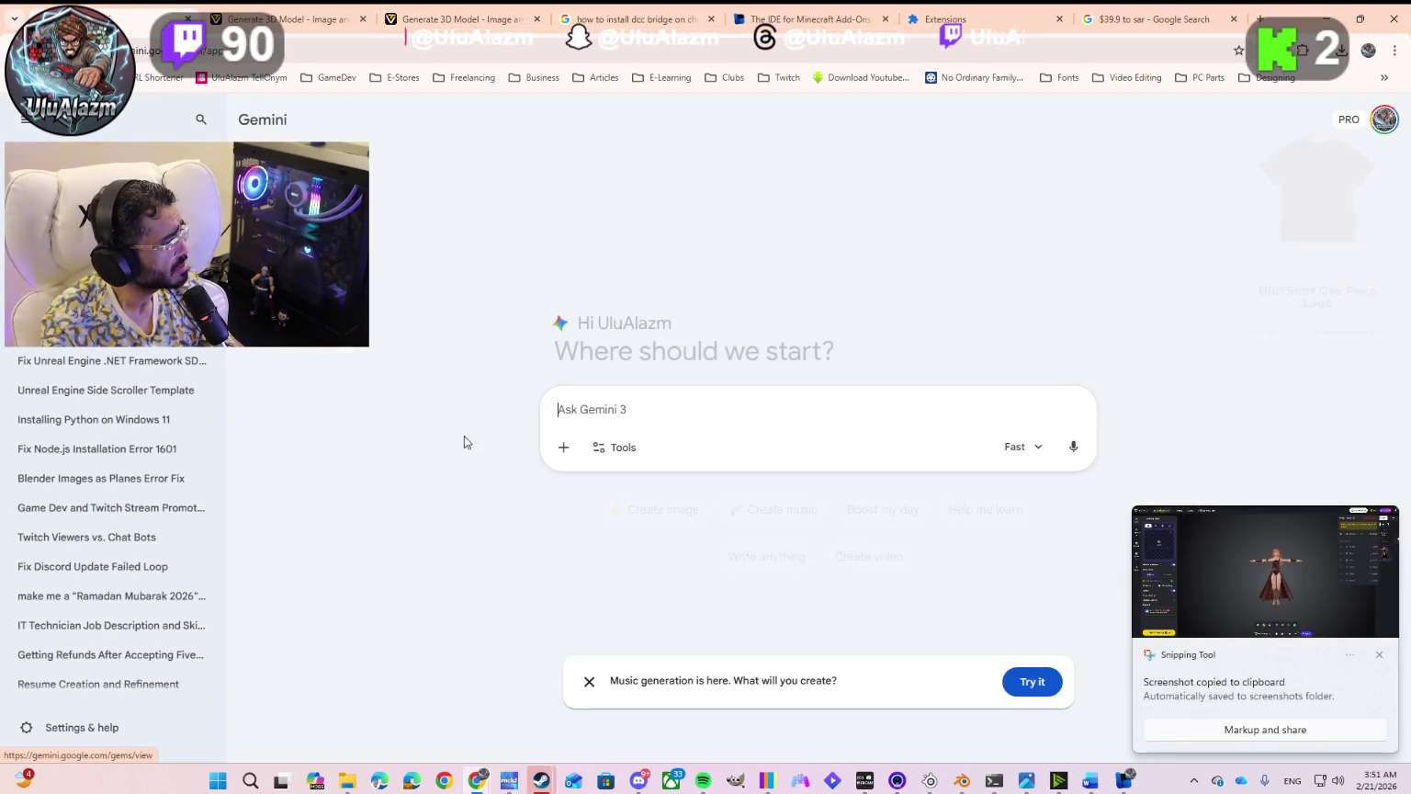
{"action": "left_click", "coordinate": [1007, 448]}
{"action": "left_click", "coordinate": [1014, 589]}
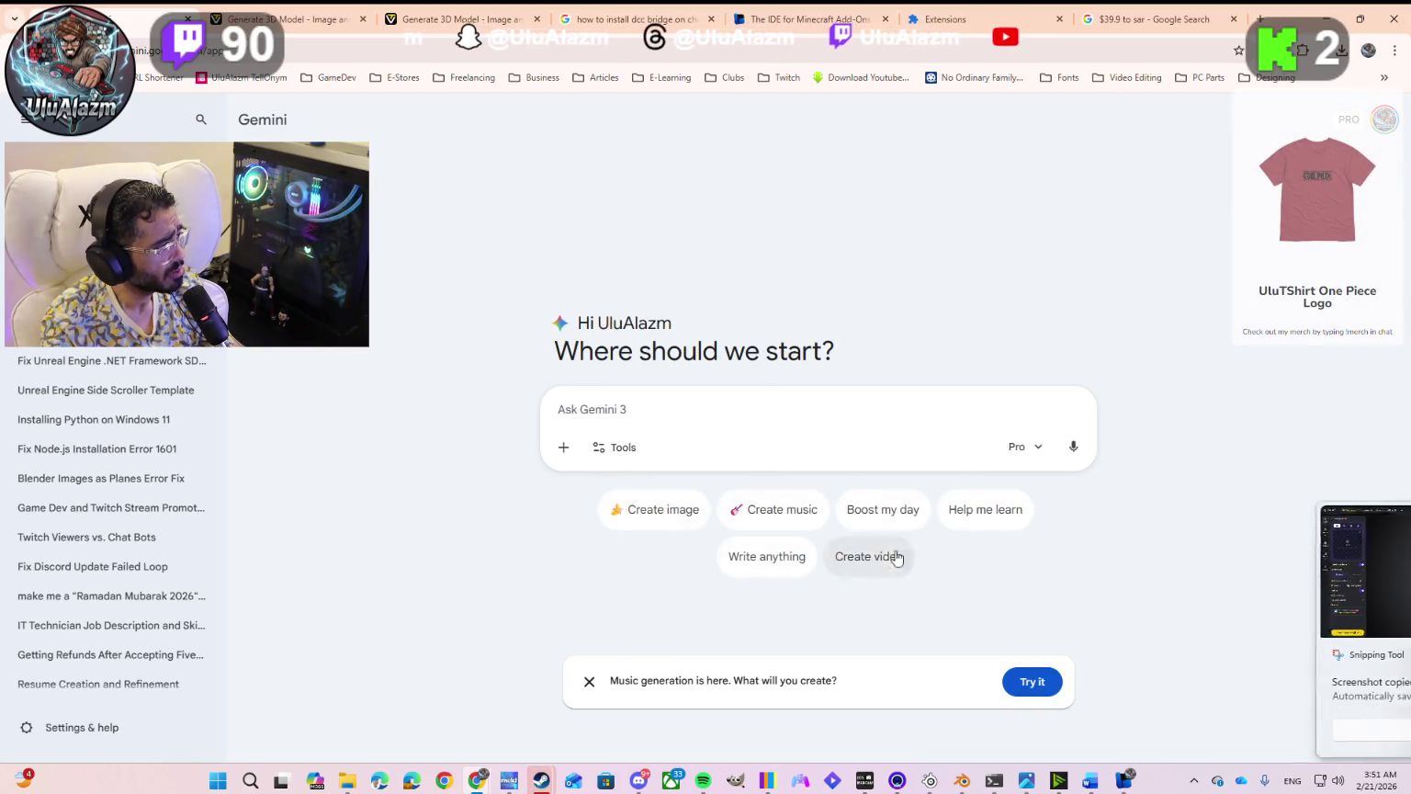
{"action": "key", "text": "ctrl+v"}
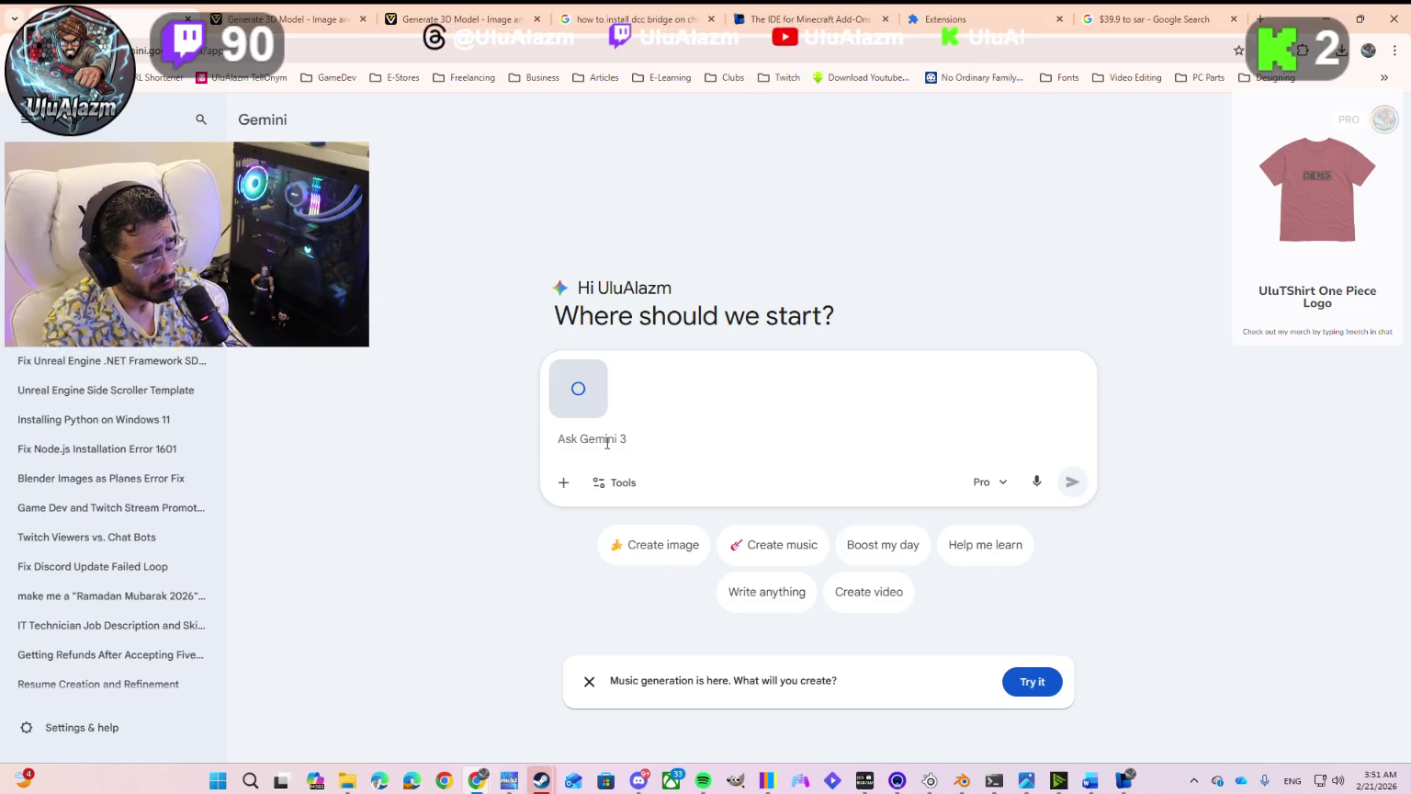
Step: Send 'please help to install dcc bridge based on the error in the attached screenshot'
{"action": "type", "text": "please he"}
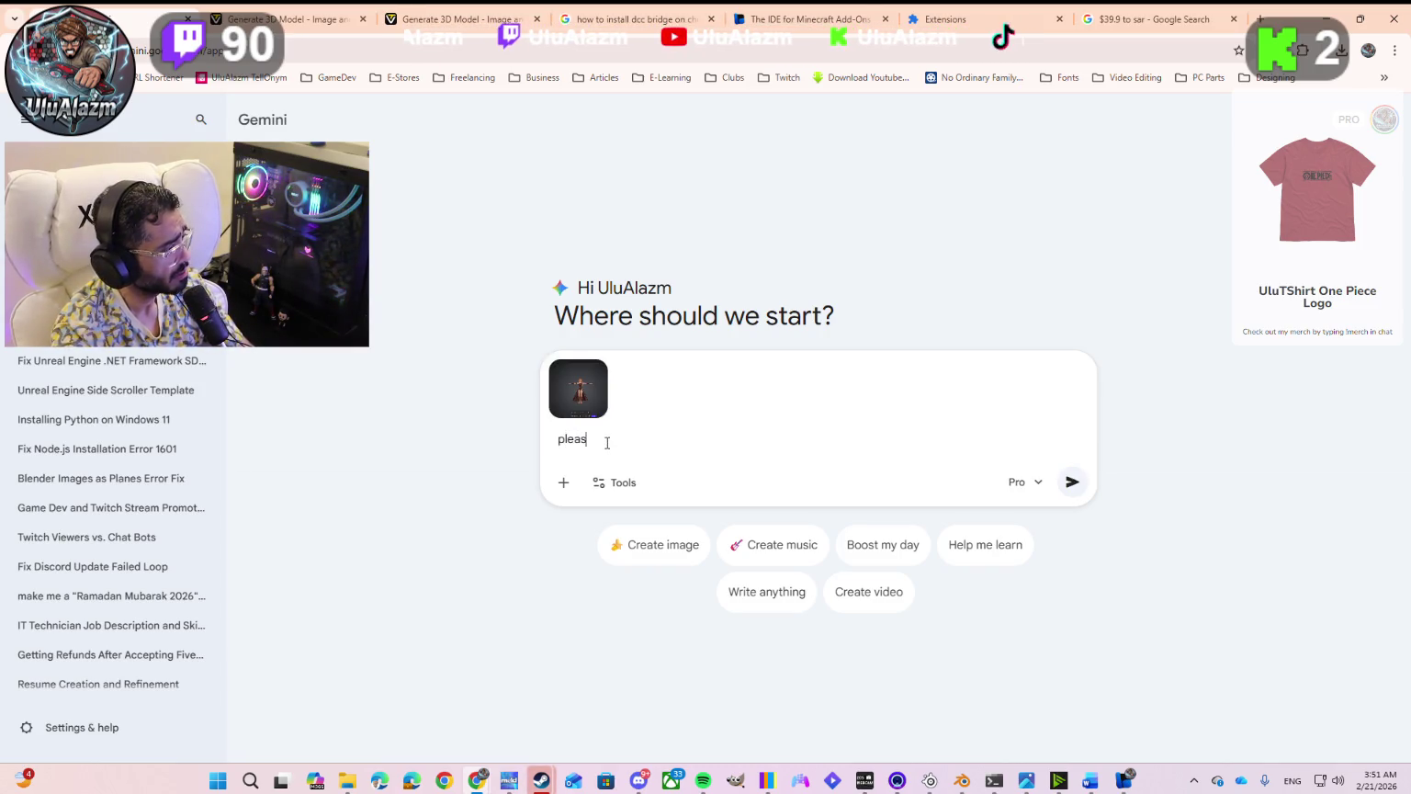
{"action": "type", "text": "lp to install"}
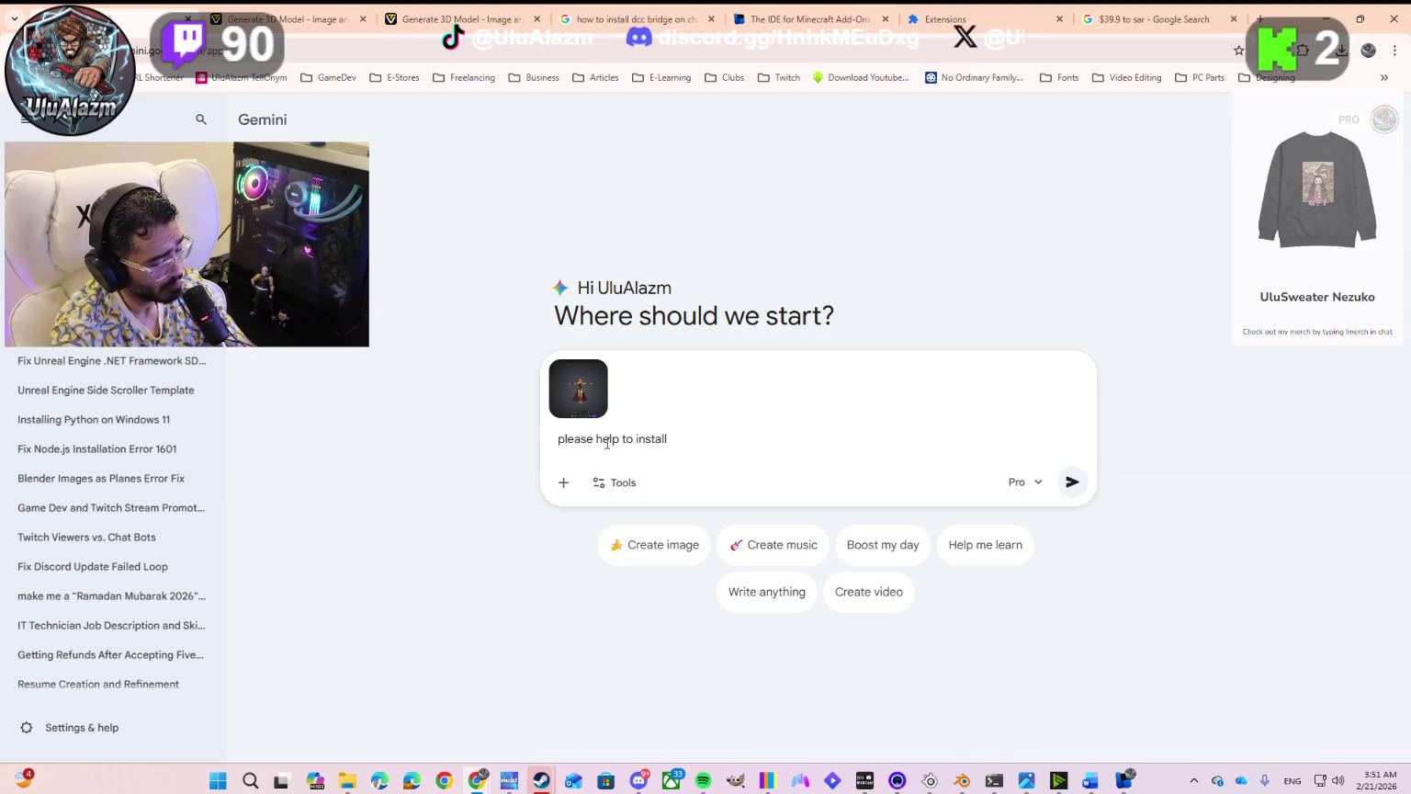
{"action": "type", "text": " dcc bri"}
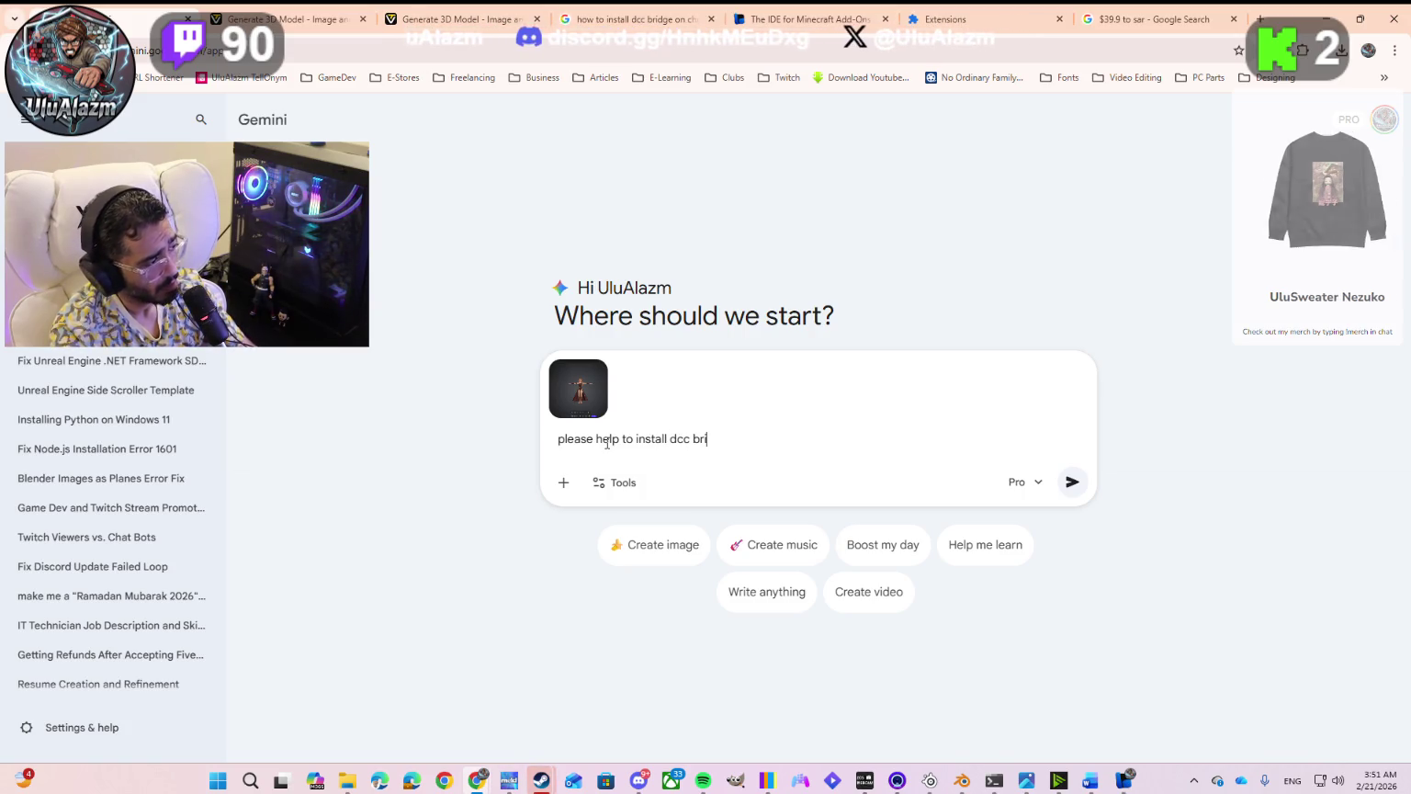
{"action": "type", "text": "dge"}
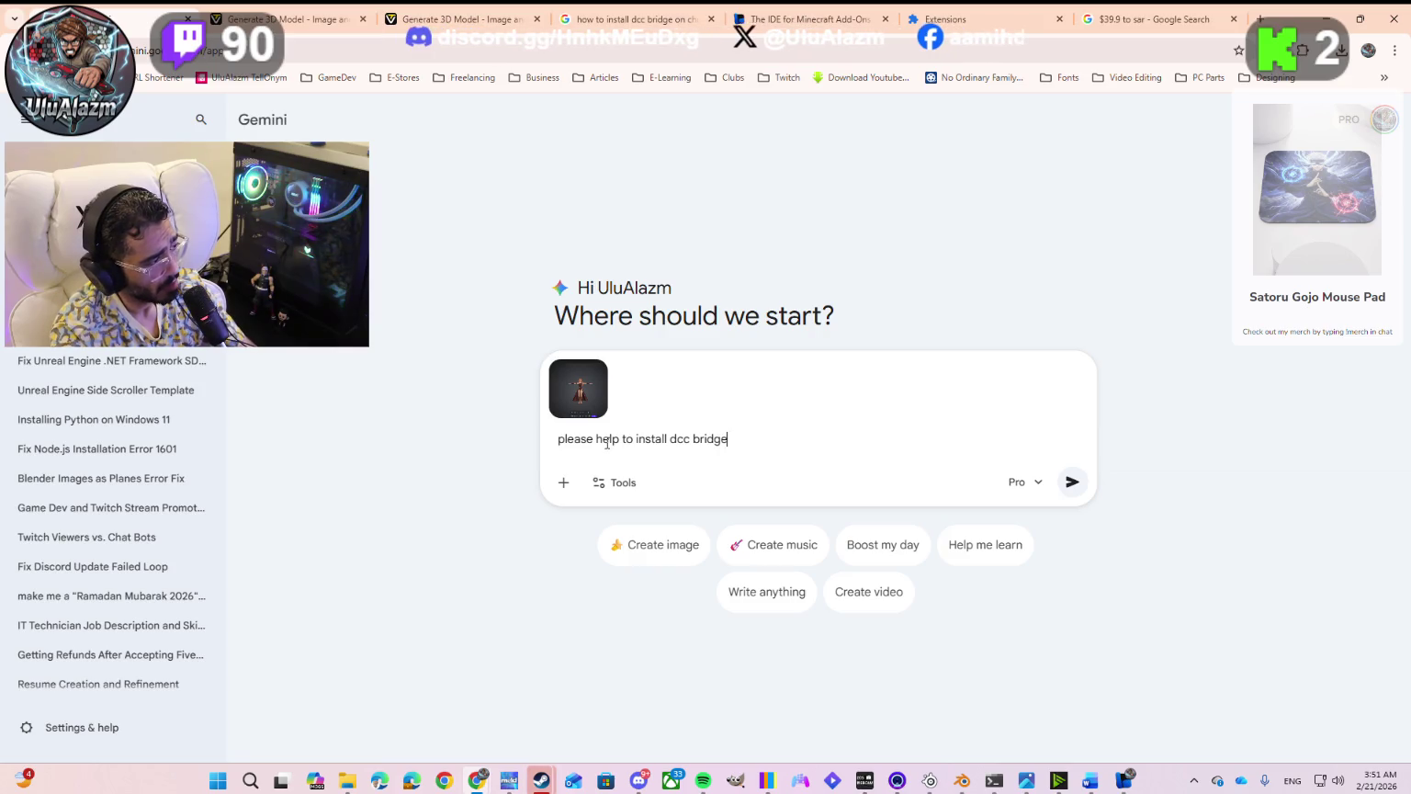
{"action": "type", "text": " bas"}
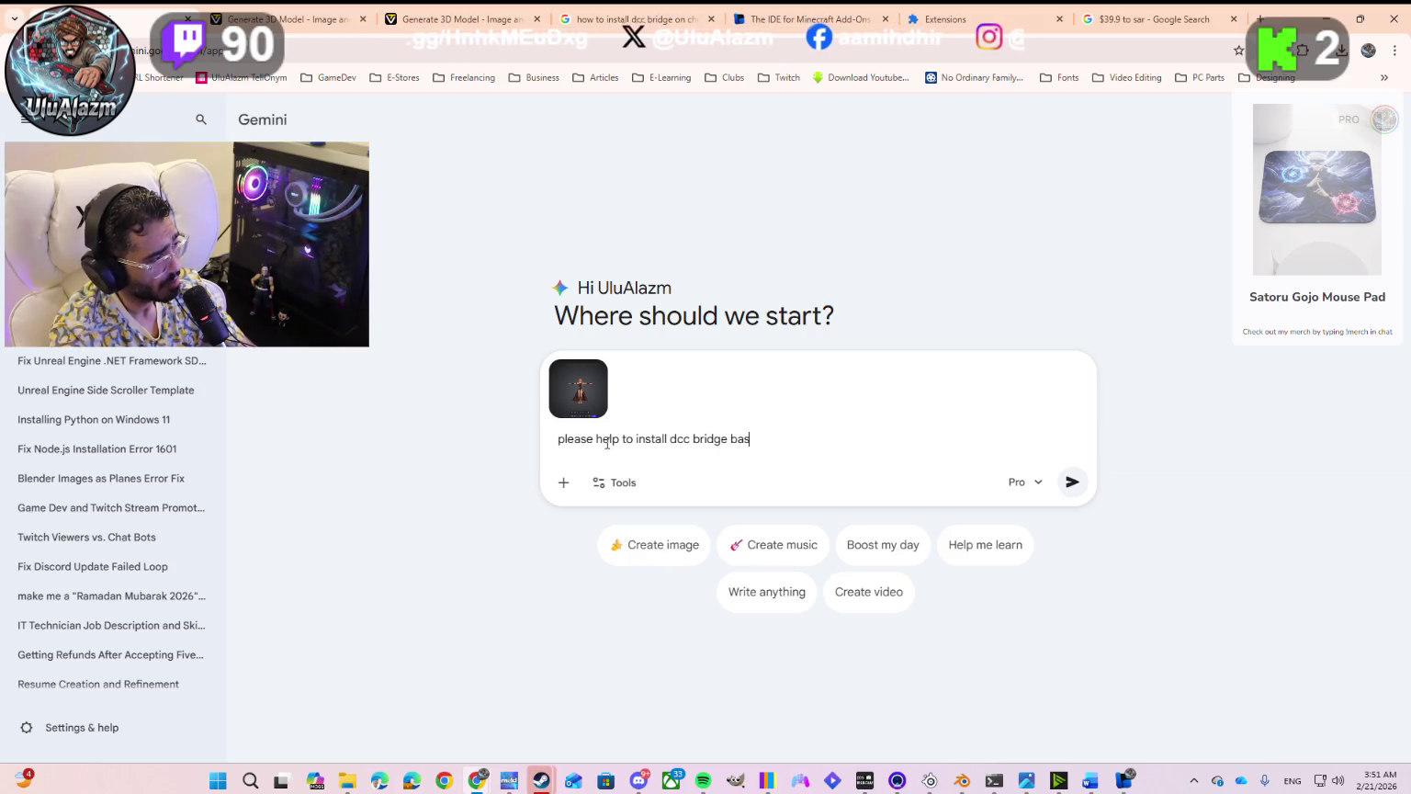
{"action": "type", "text": "thee"}
{"action": "type", "text": "or in"}
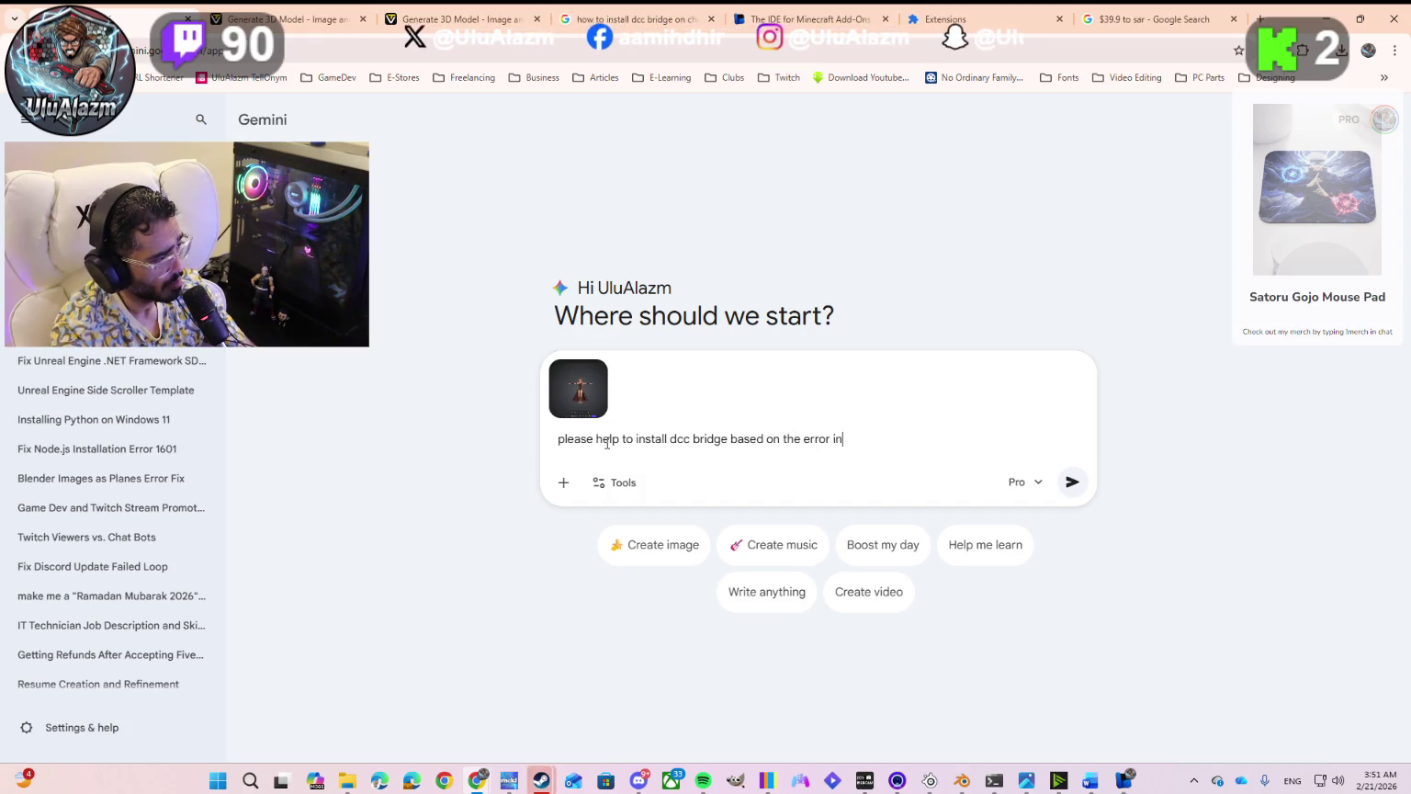
{"action": "type", "text": " a"}
{"action": "type", "text": "ttache"}
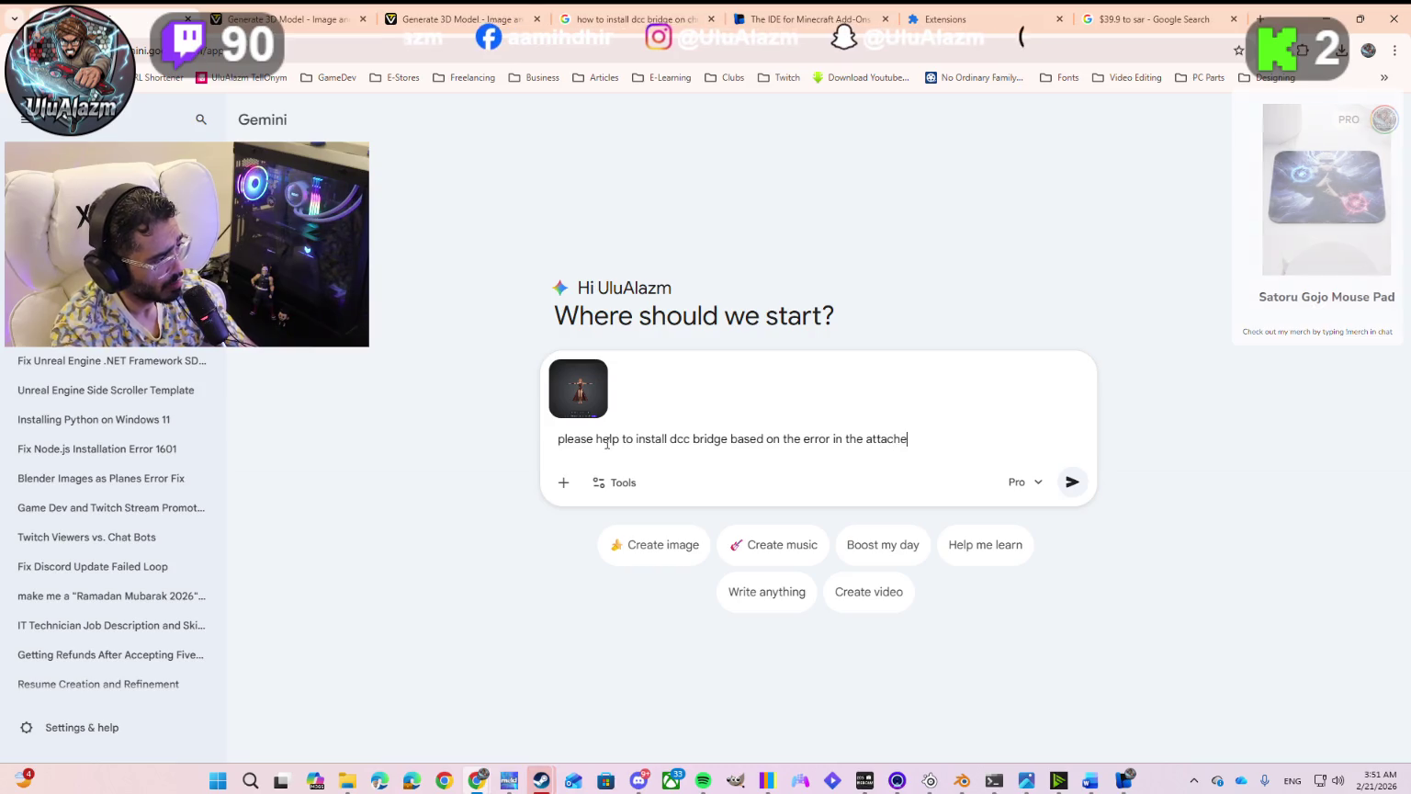
{"action": "type", "text": "d tur"}
{"action": "key", "text": "BackSpace"}
{"action": "key", "text": "BackSpace"}
{"action": "type", "text": "re"}
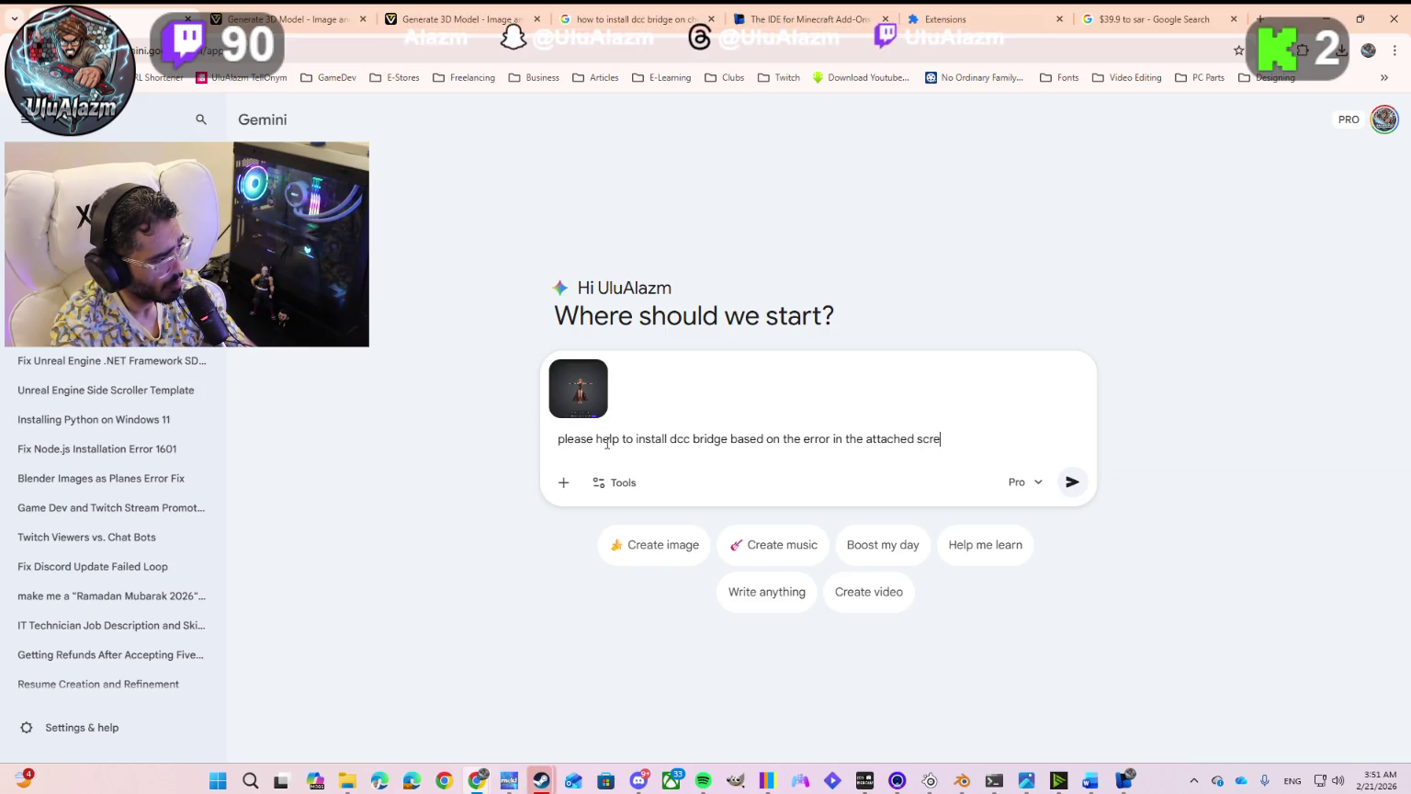
{"action": "type", "text": "t"}
{"action": "key", "text": "Return"}
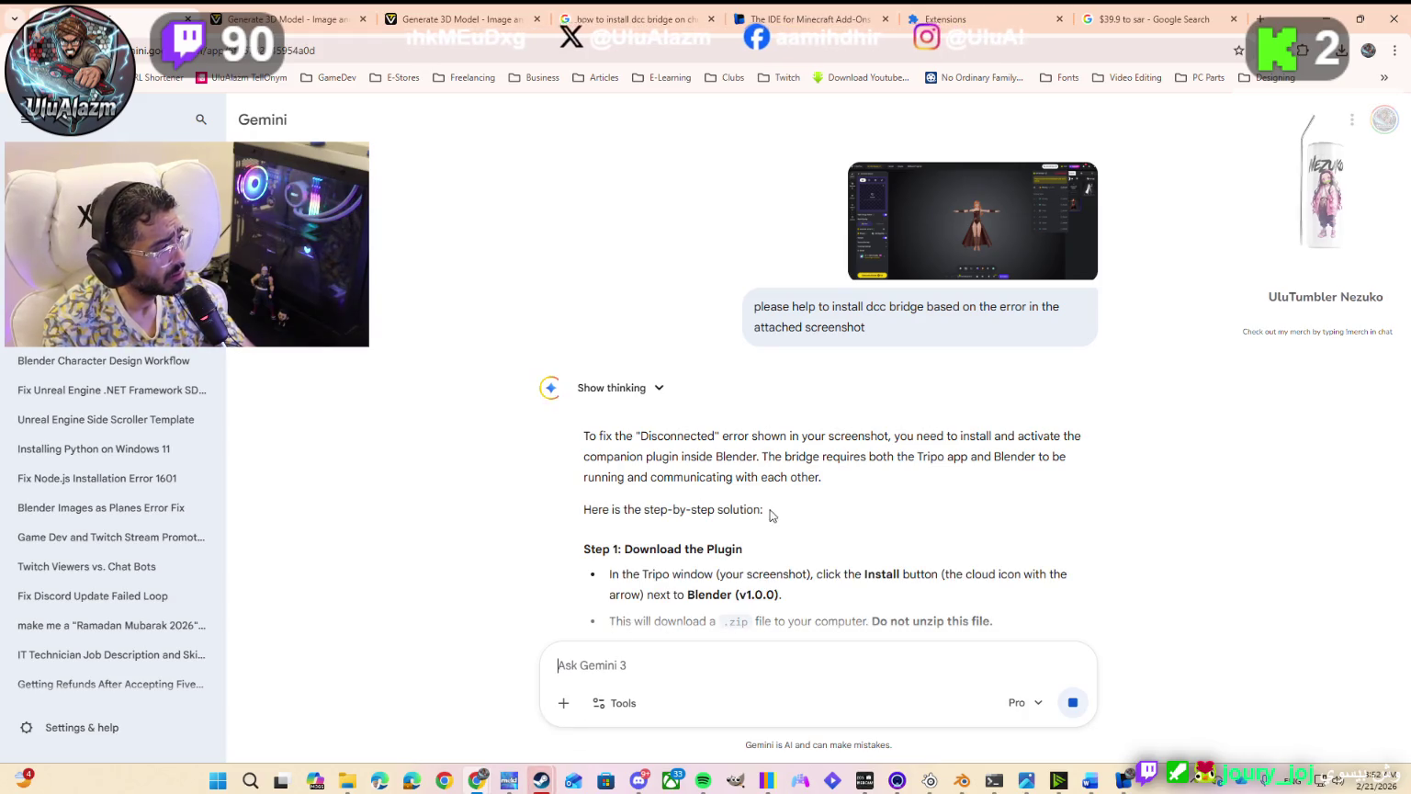
Step: Read Gemini's Steps 1–3 for installing the DCC Bridge .zip add-on, then switch to Blender
{"action": "scroll", "coordinate": [643, 574], "scroll_direction": "down", "scroll_amount": 1}
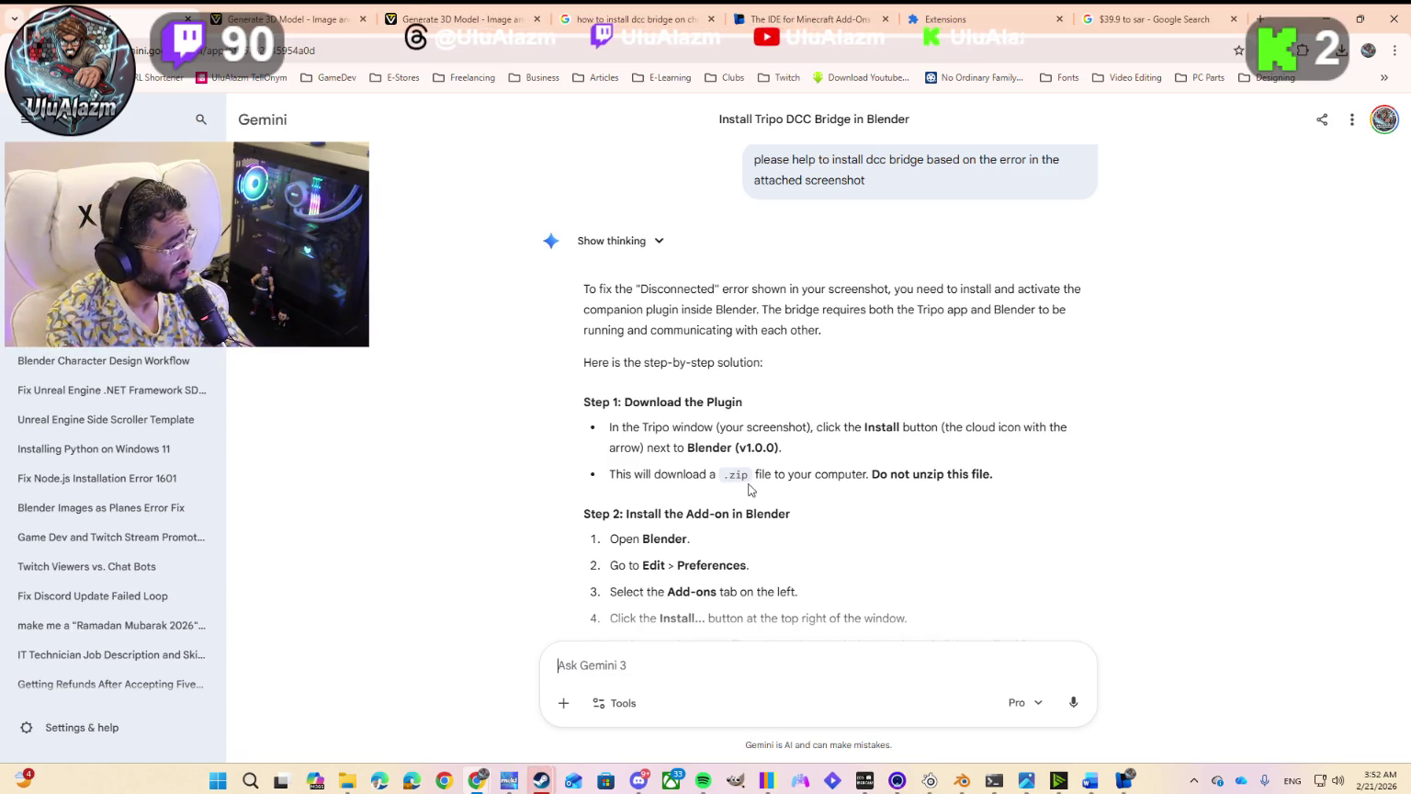
{"action": "scroll", "coordinate": [650, 563], "scroll_direction": "down", "scroll_amount": 2}
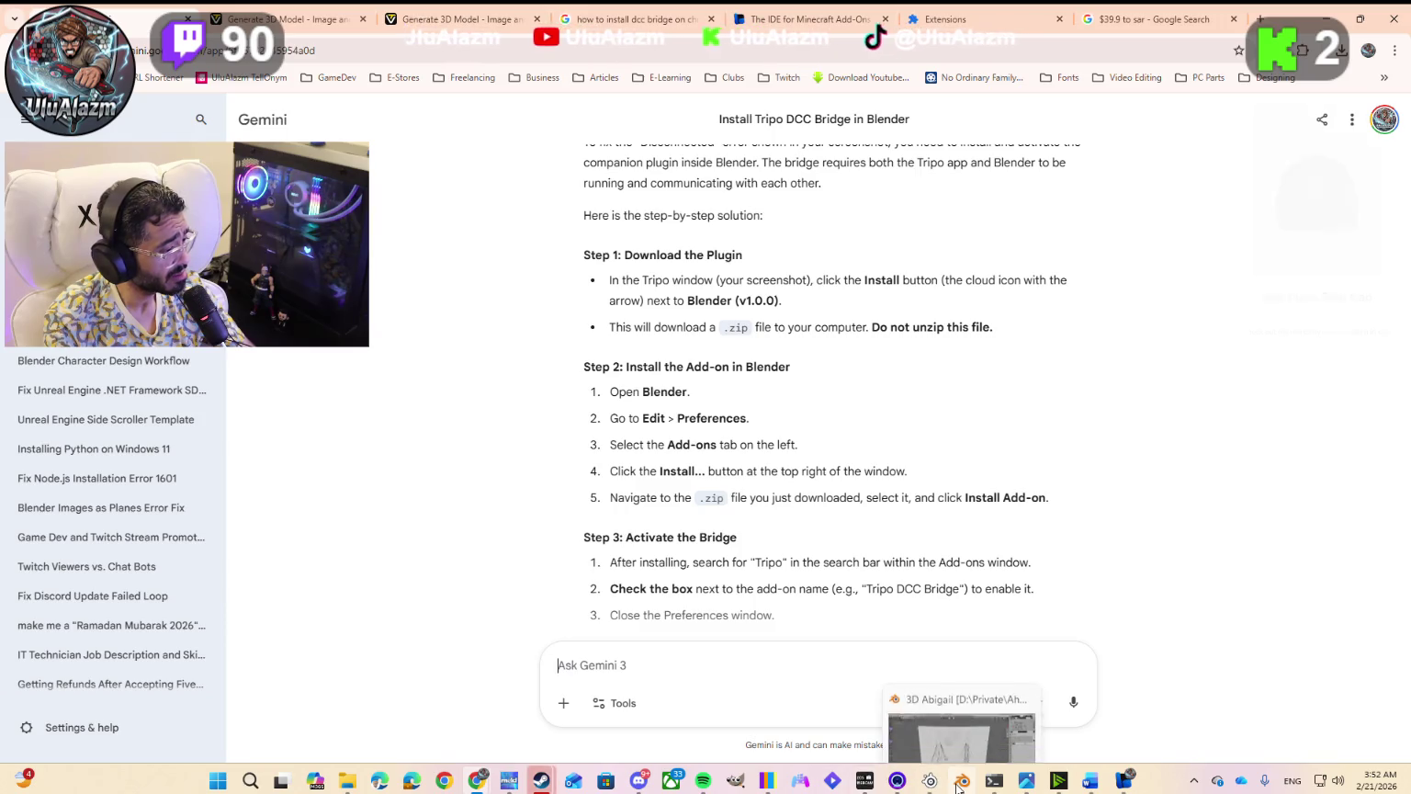
{"action": "left_click", "coordinate": [962, 780]}
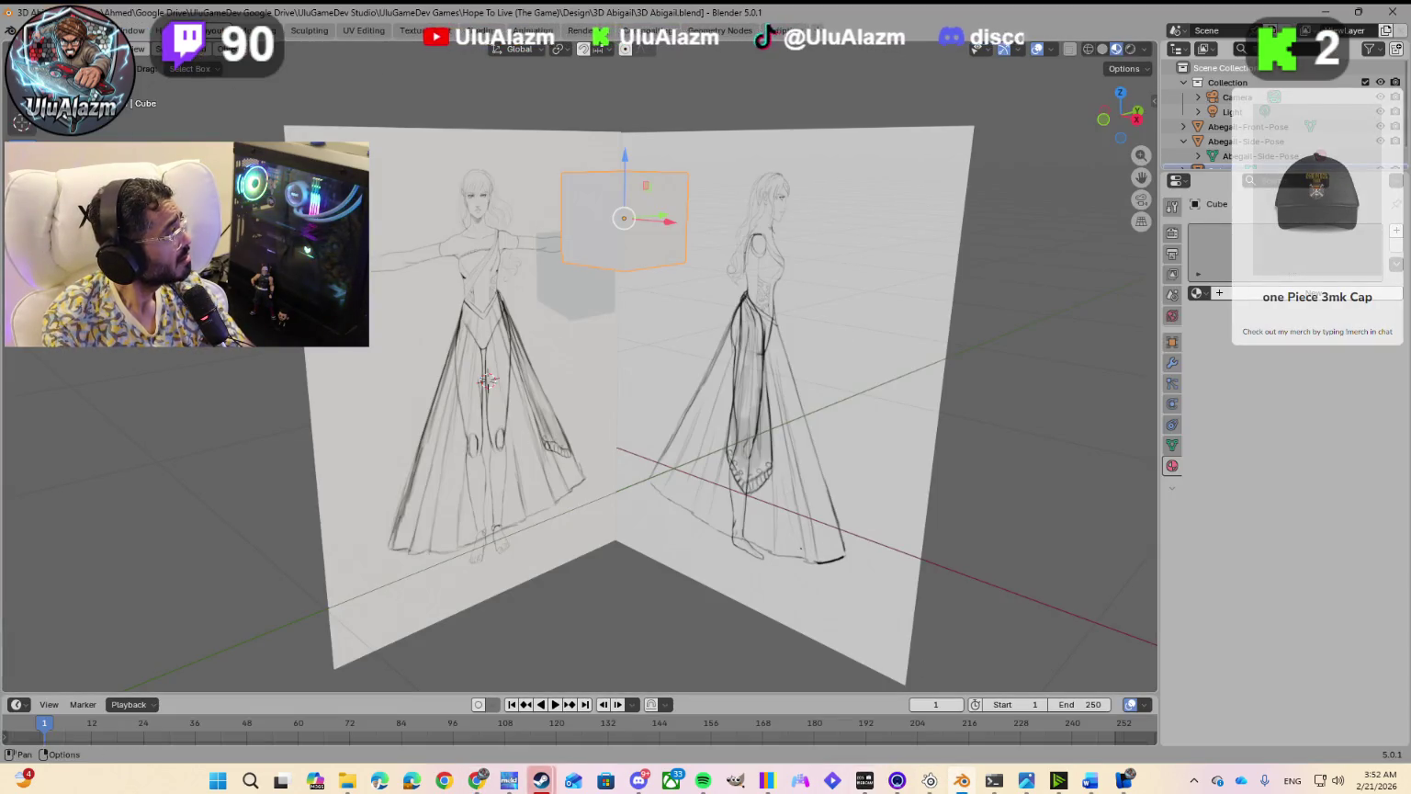
Step: Open Blender's Add-ons preferences and start Install from Disk
{"action": "left_click", "coordinate": [53, 31]}
{"action": "left_click", "coordinate": [165, 267]}
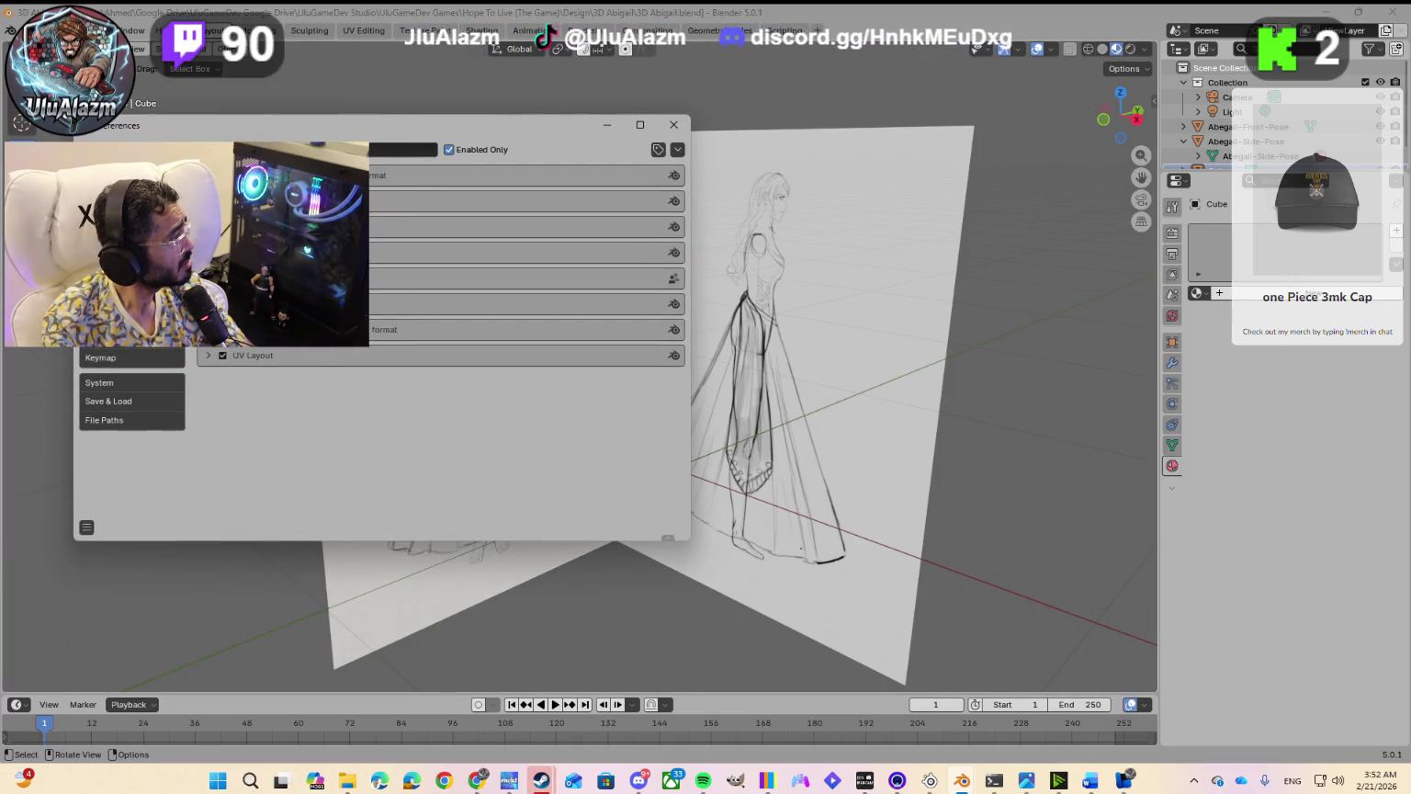
{"action": "left_click", "coordinate": [678, 149]}
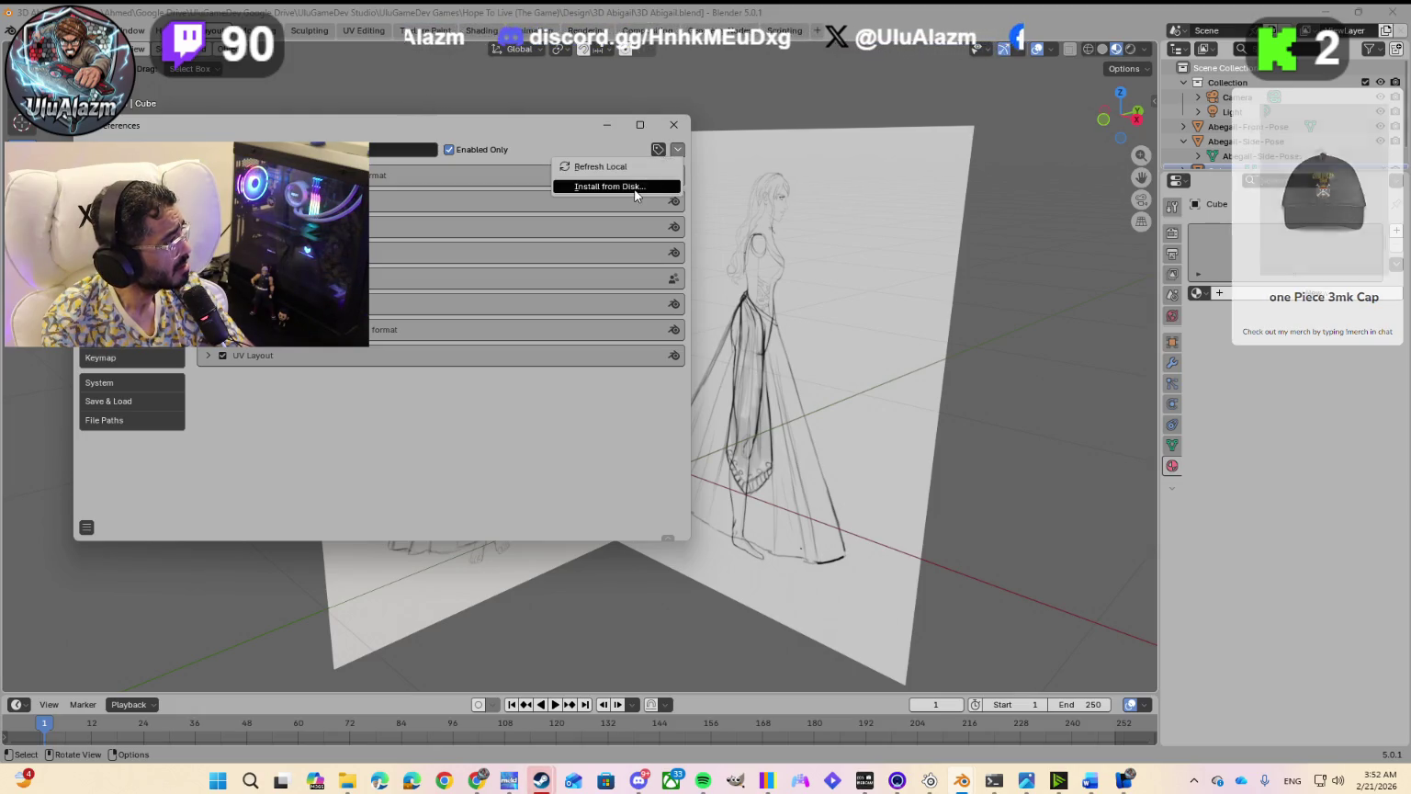
{"action": "left_click", "coordinate": [610, 187]}
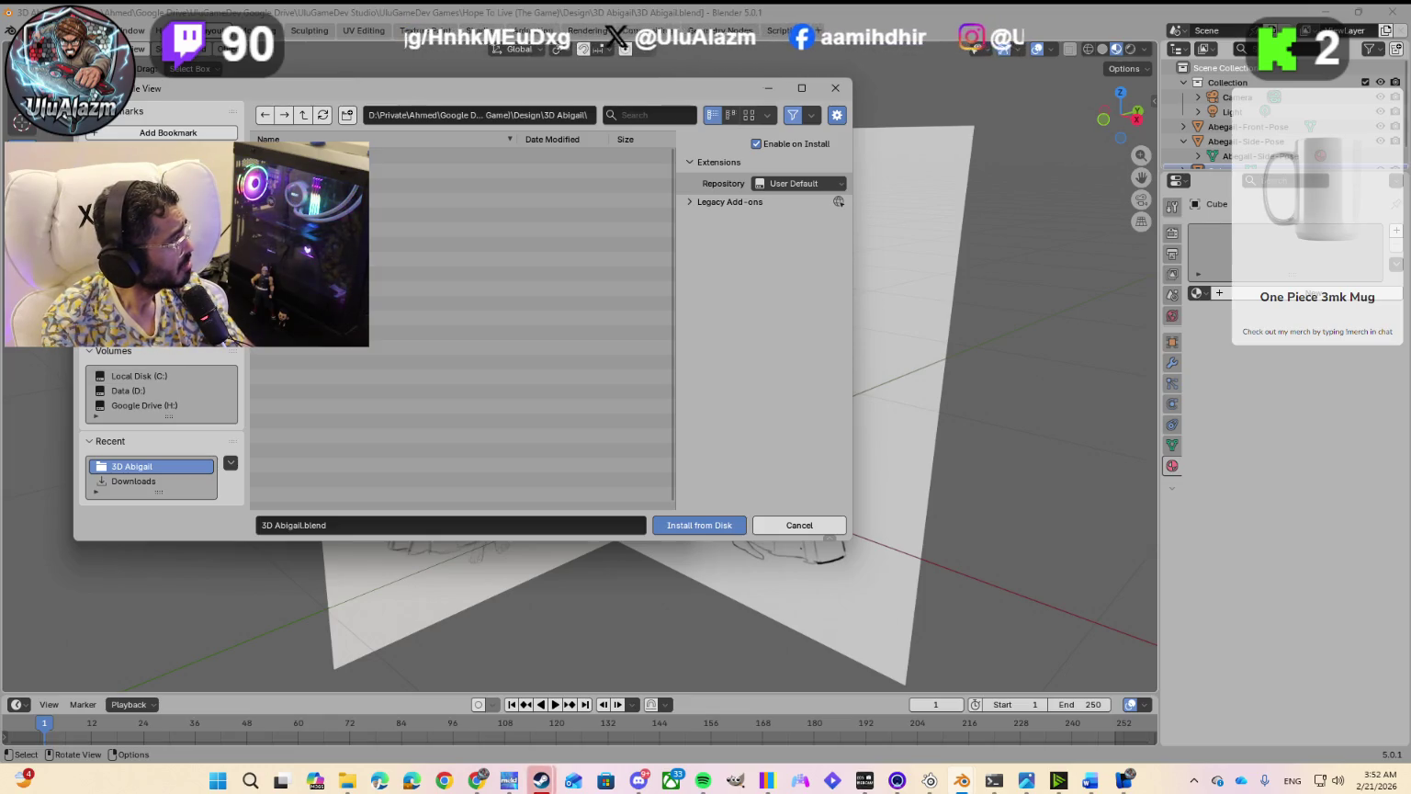
Step: Browse to Downloads > Tripo3d_Blender_Bridge-latest > Tripo3d_Blender_Bridge, then bring Gemini's instructions back
{"action": "left_click", "coordinate": [133, 480]}
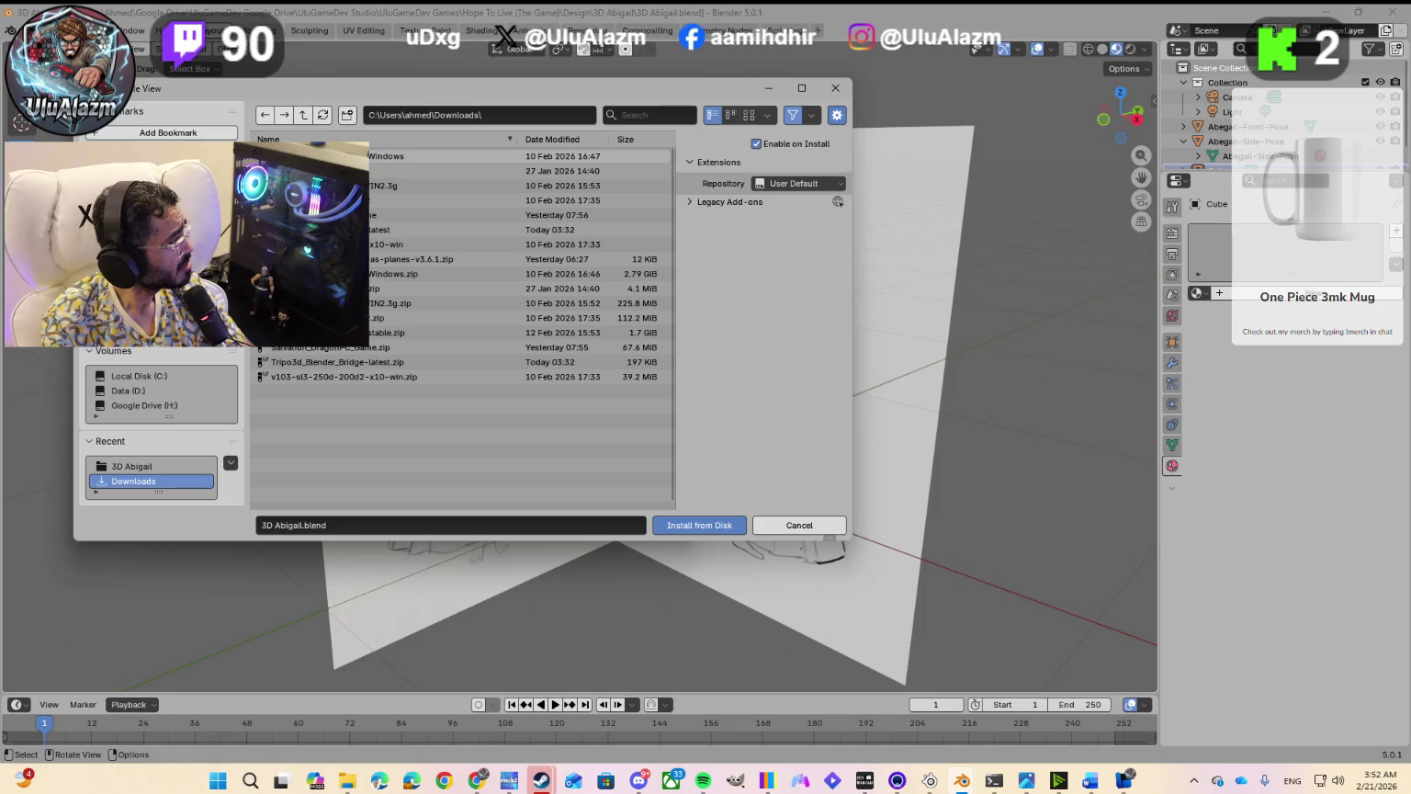
{"action": "double_click", "coordinate": [312, 230]}
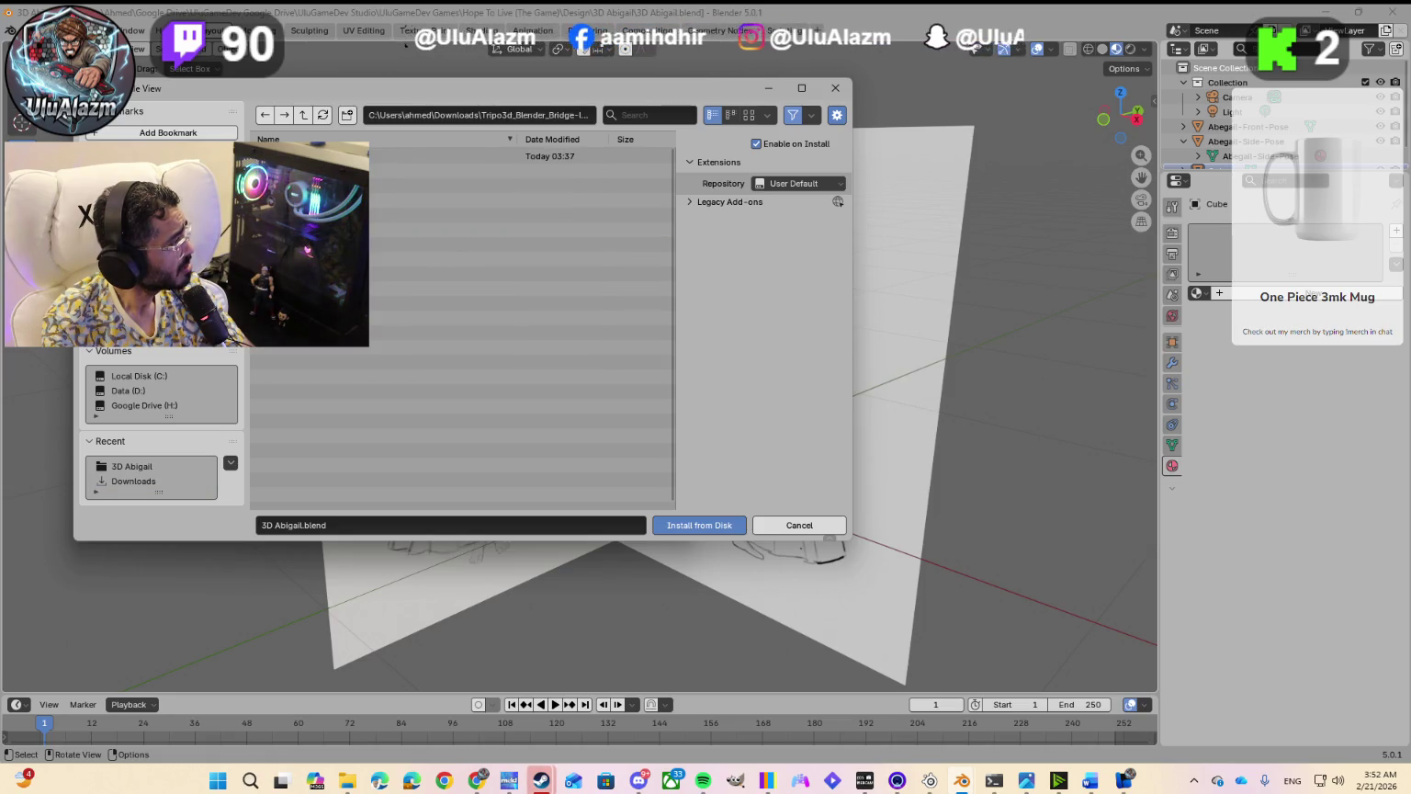
{"action": "double_click", "coordinate": [313, 156]}
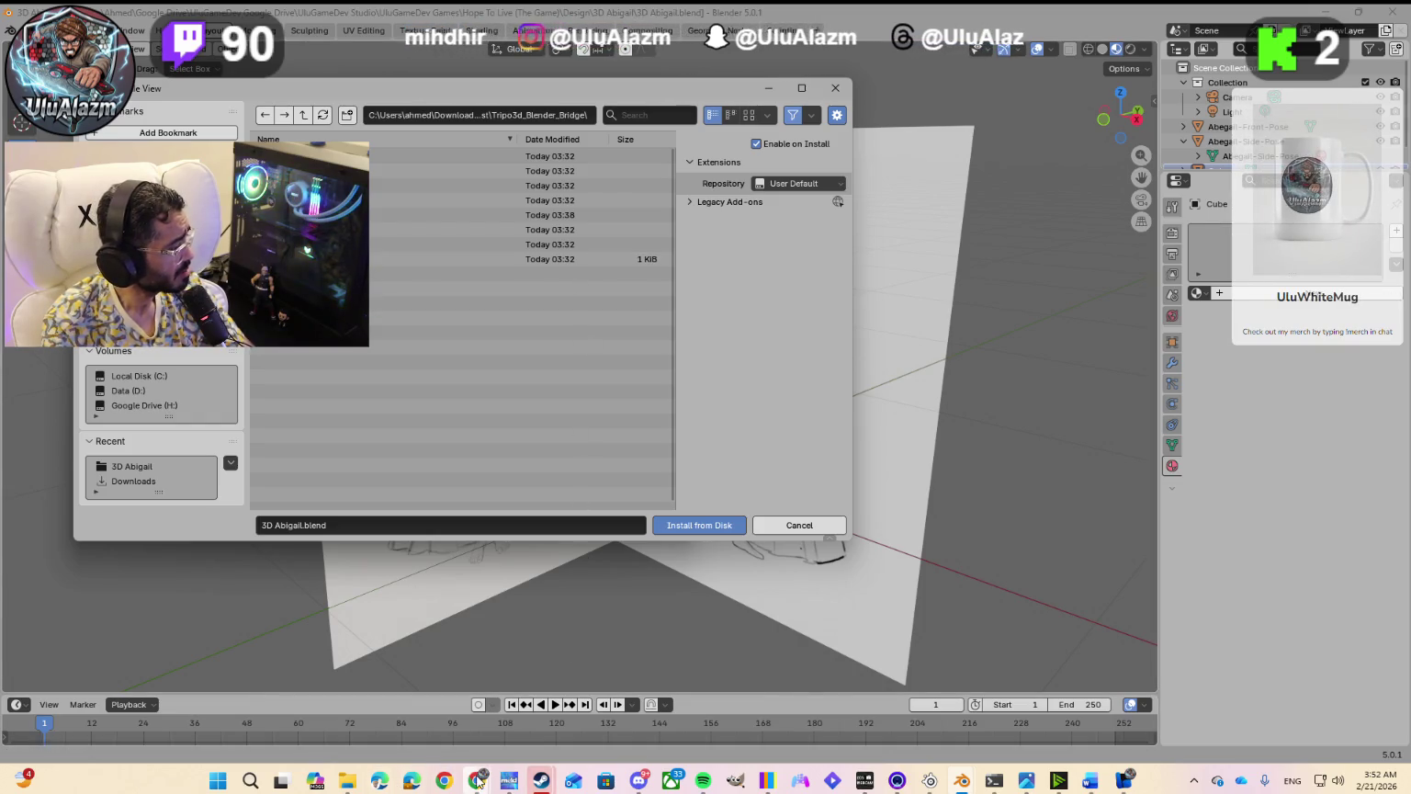
{"action": "left_click", "coordinate": [537, 723]}
{"action": "scroll", "coordinate": [641, 367], "scroll_direction": "down", "scroll_amount": 3}
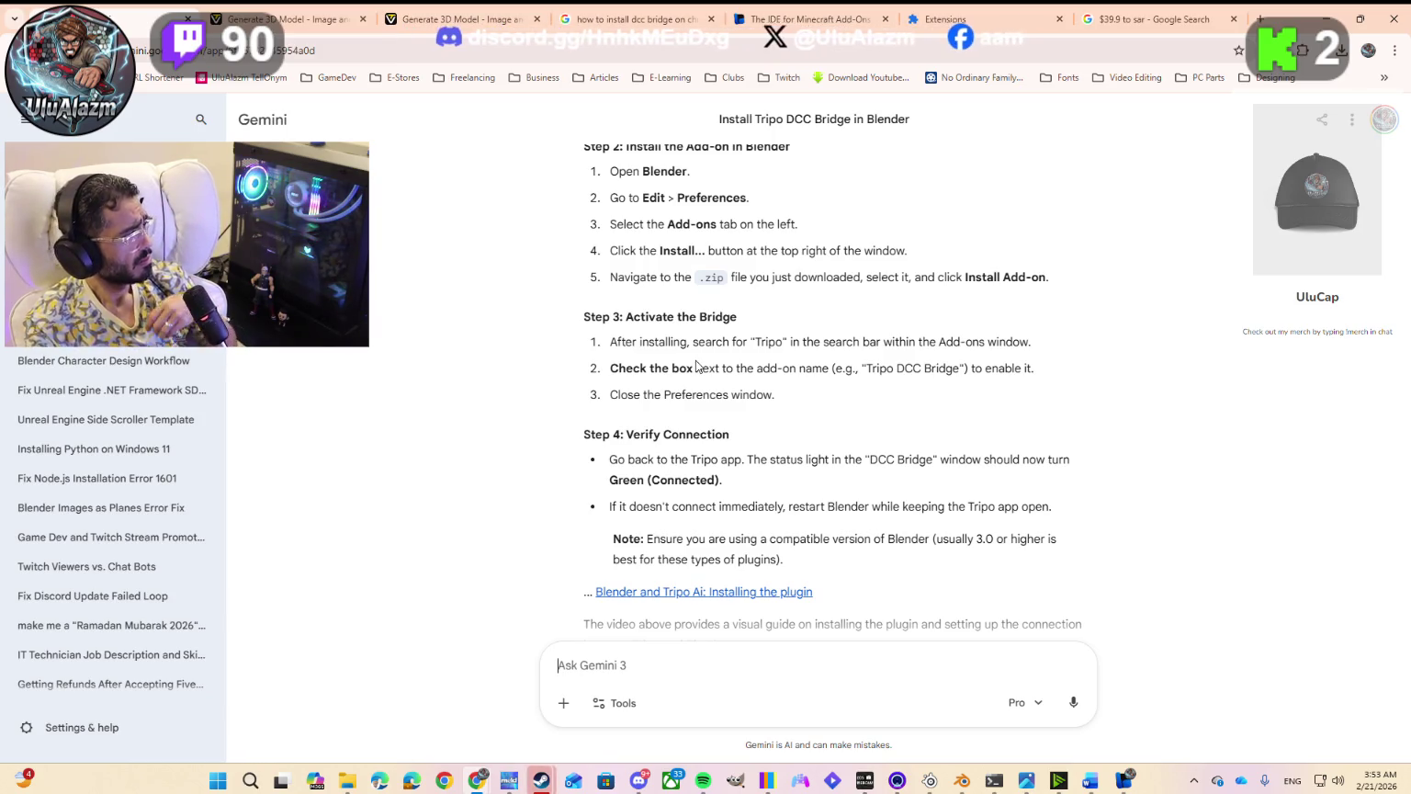
Step: Scroll Gemini's answer back to Steps 3 and 4 on activating and verifying the bridge
{"action": "scroll", "coordinate": [694, 363], "scroll_direction": "up", "scroll_amount": 1}
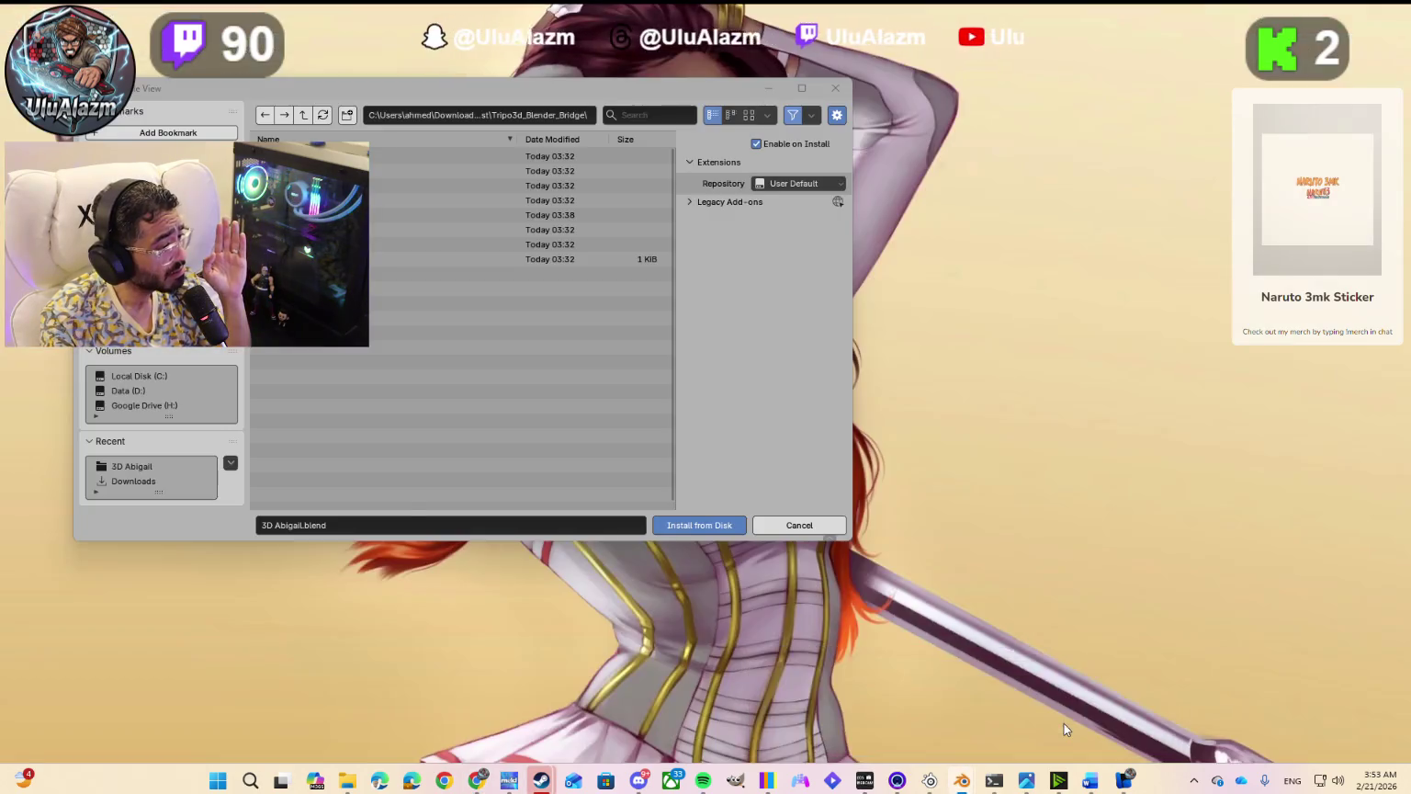
Step: Install Tripo3d_Blender_Bridge-latest.zip from Downloads as a Blender add-on, then close Preferences
{"action": "left_click", "coordinate": [1064, 723]}
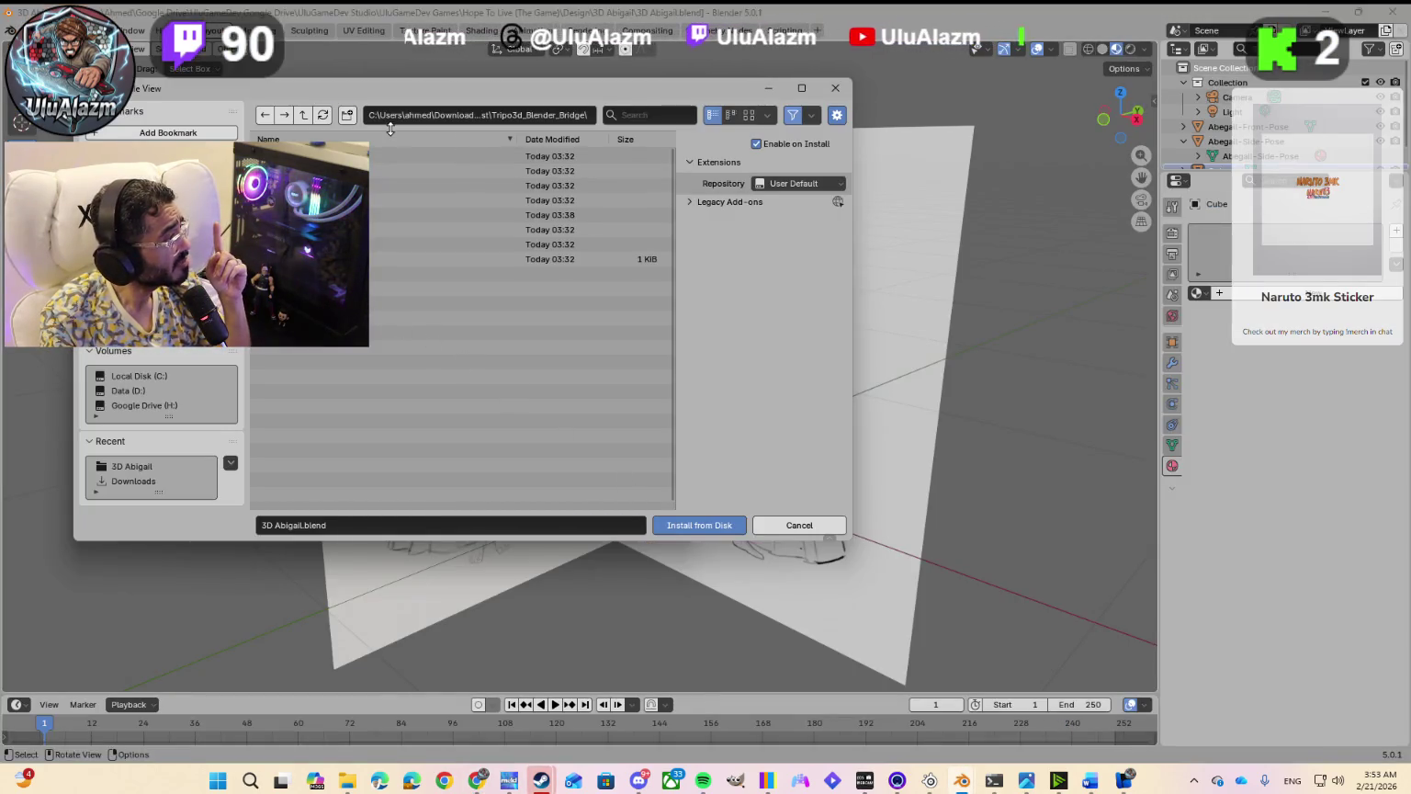
{"action": "left_click", "coordinate": [301, 115]}
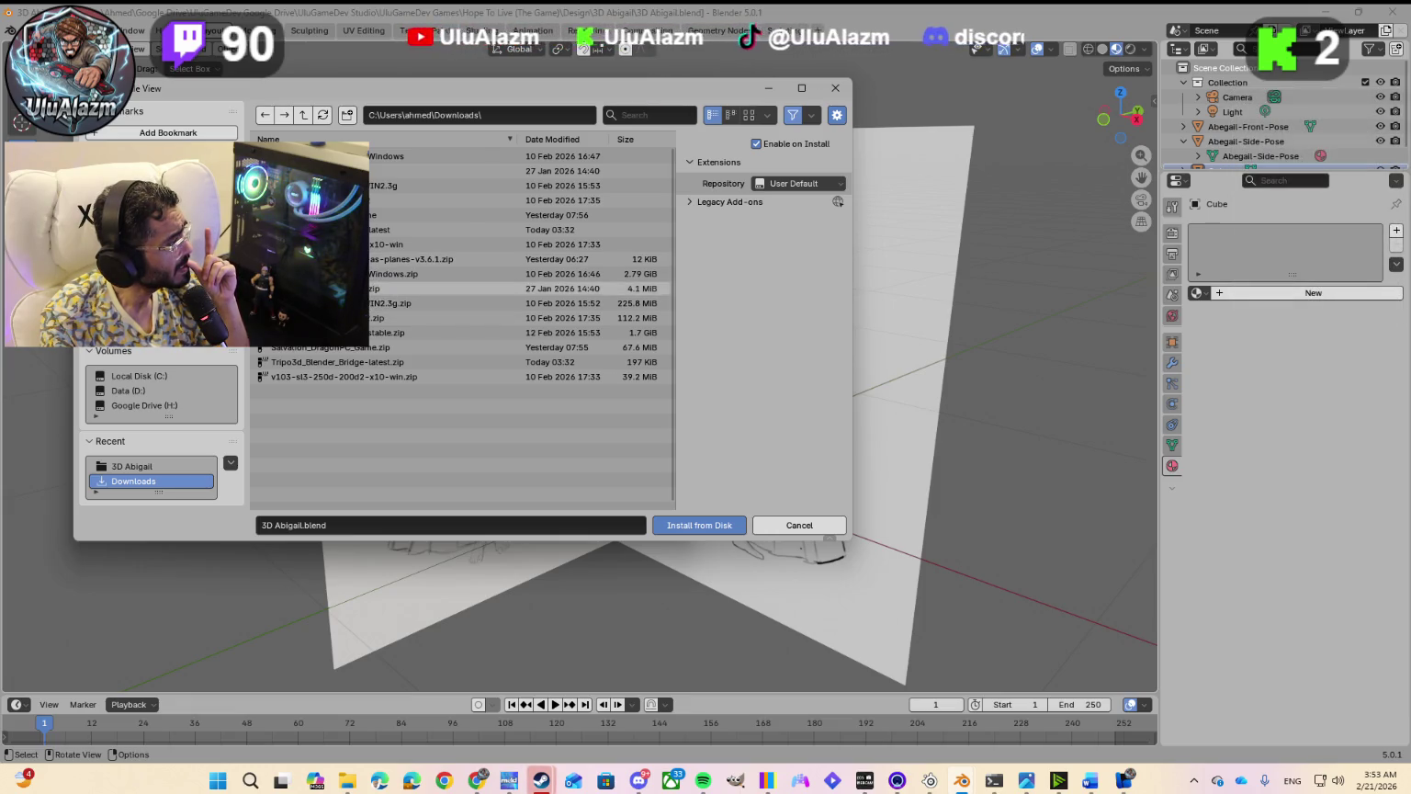
{"action": "left_click", "coordinate": [331, 362]}
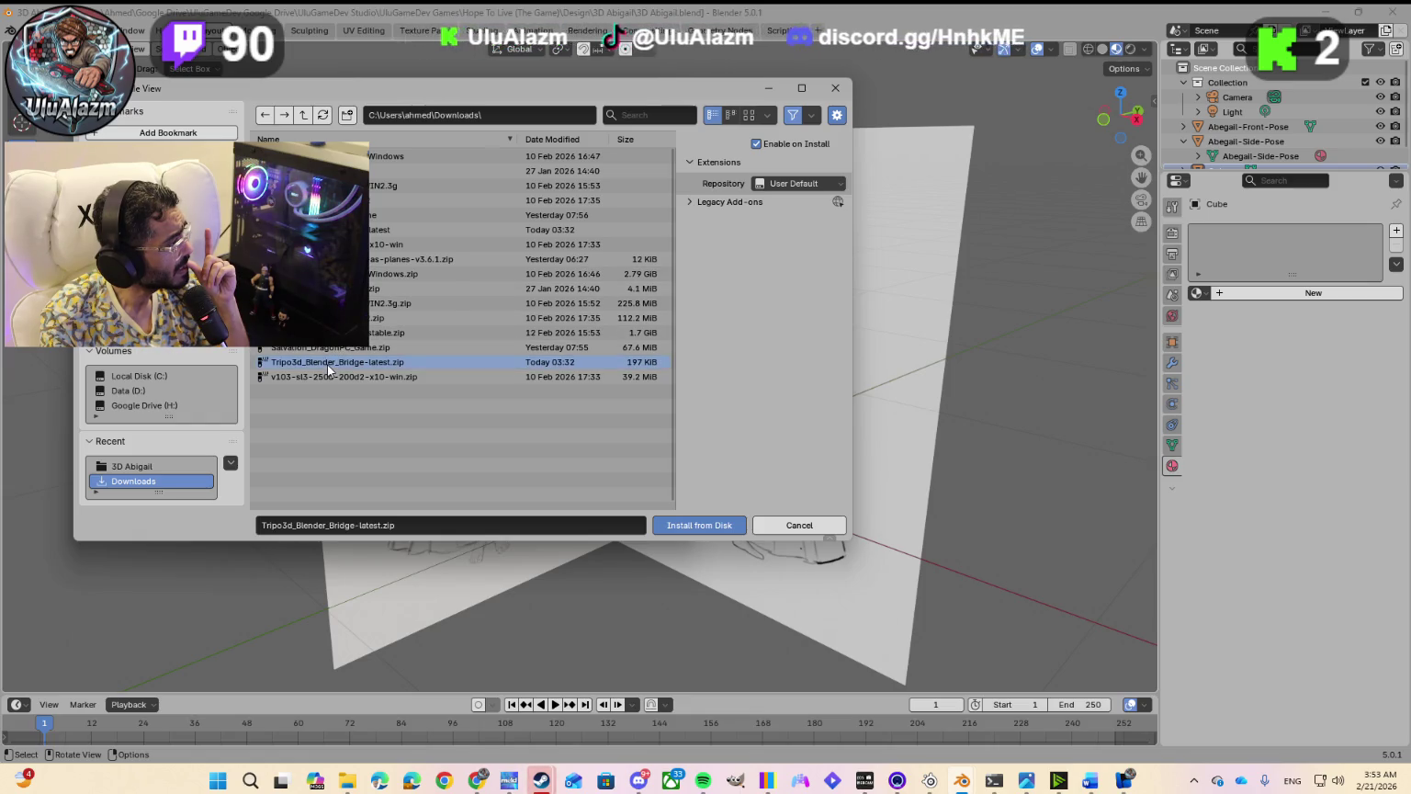
{"action": "left_click", "coordinate": [678, 529]}
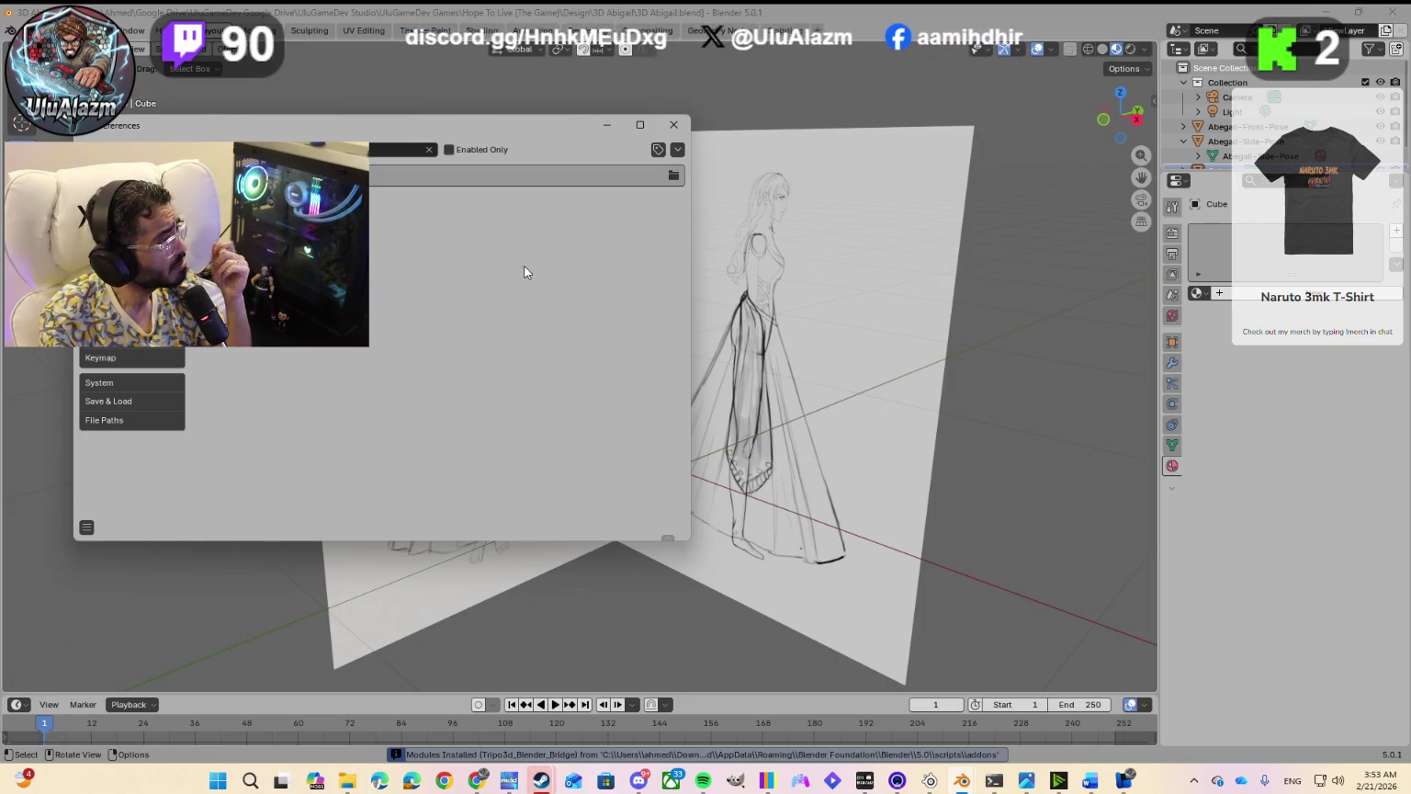
{"action": "left_click", "coordinate": [666, 128]}
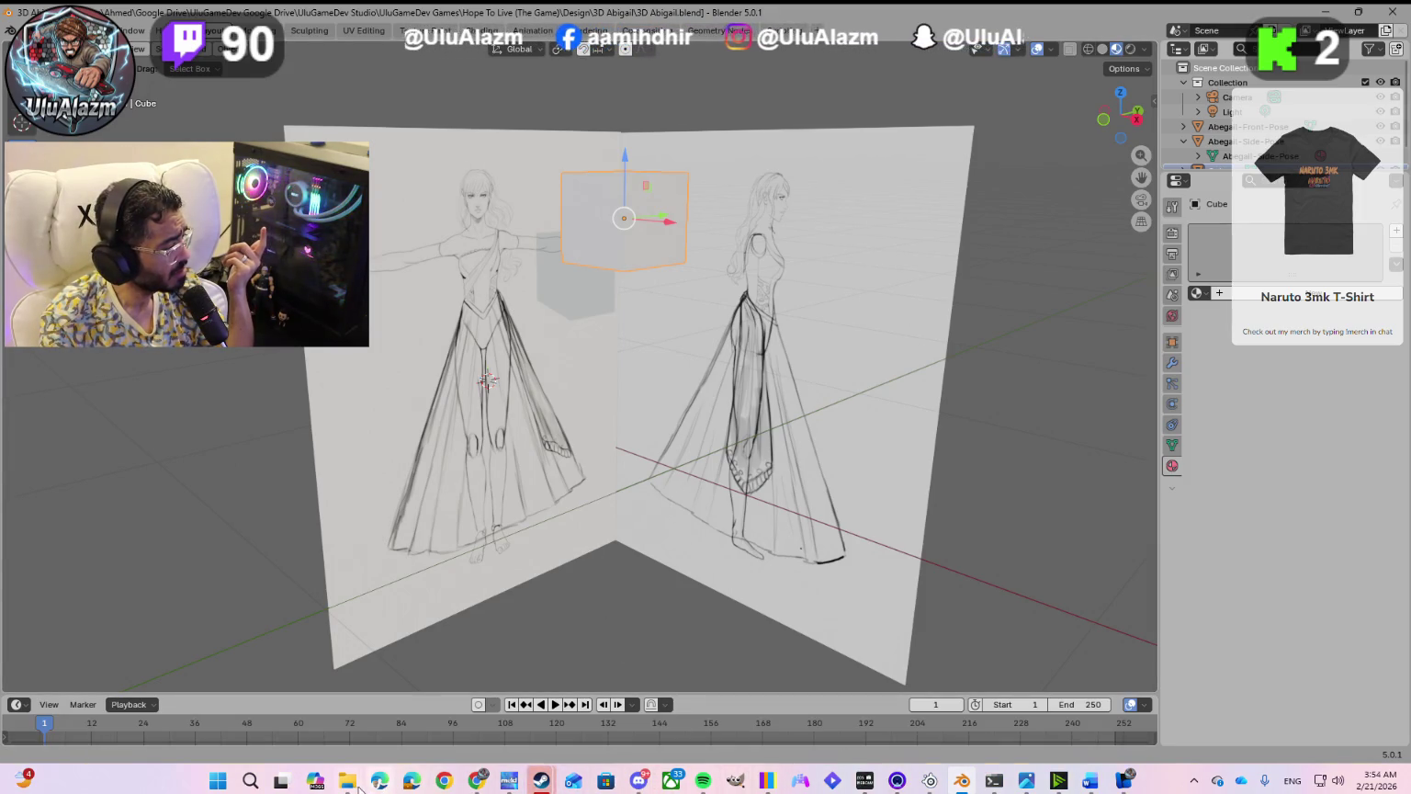
{"action": "mouse_move", "coordinate": [475, 782]}
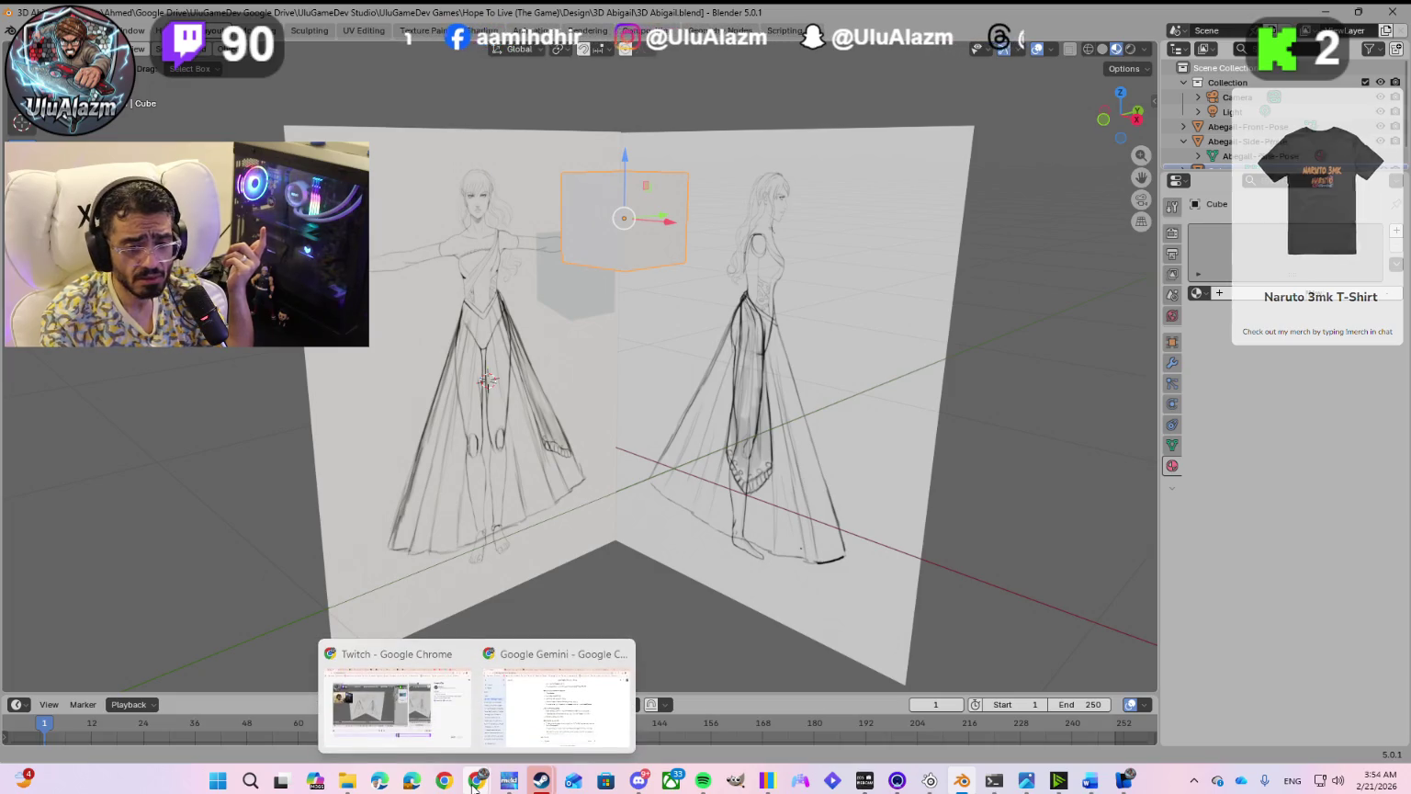
{"action": "left_click", "coordinate": [536, 718]}
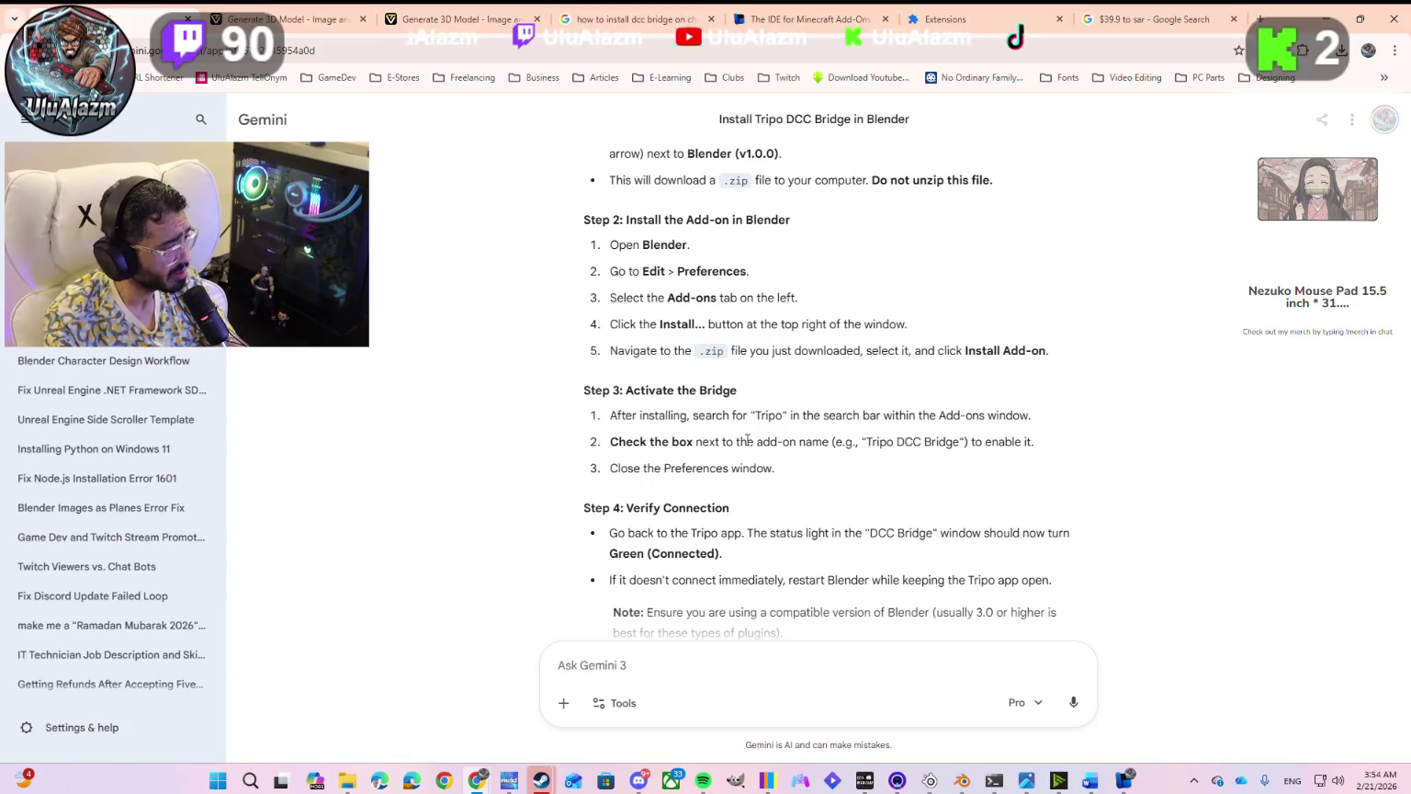
Step: Search Windows for the 'tripo' bridge files, then clear the search
{"action": "key", "text": "super"}
{"action": "type", "text": "tru"}
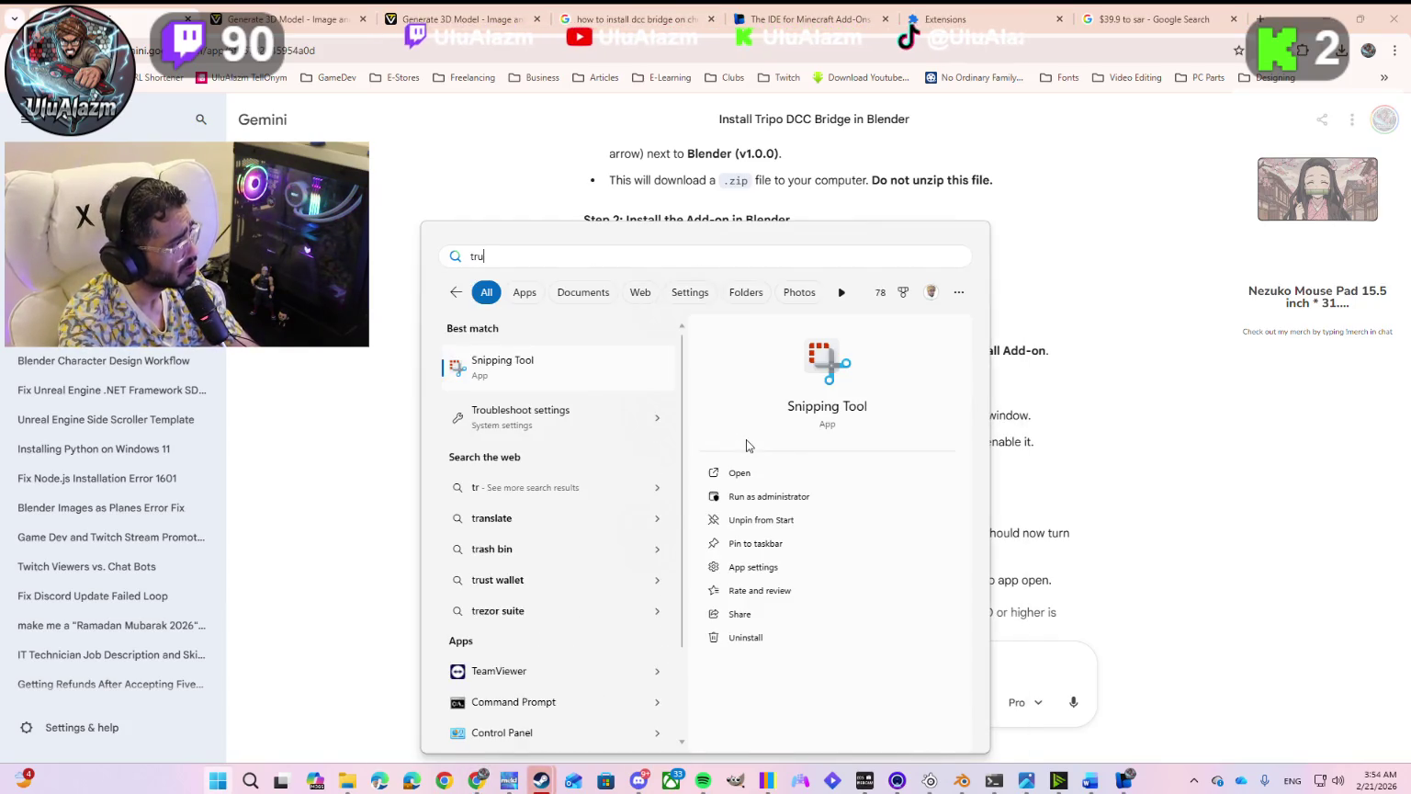
{"action": "type", "text": "oo"}
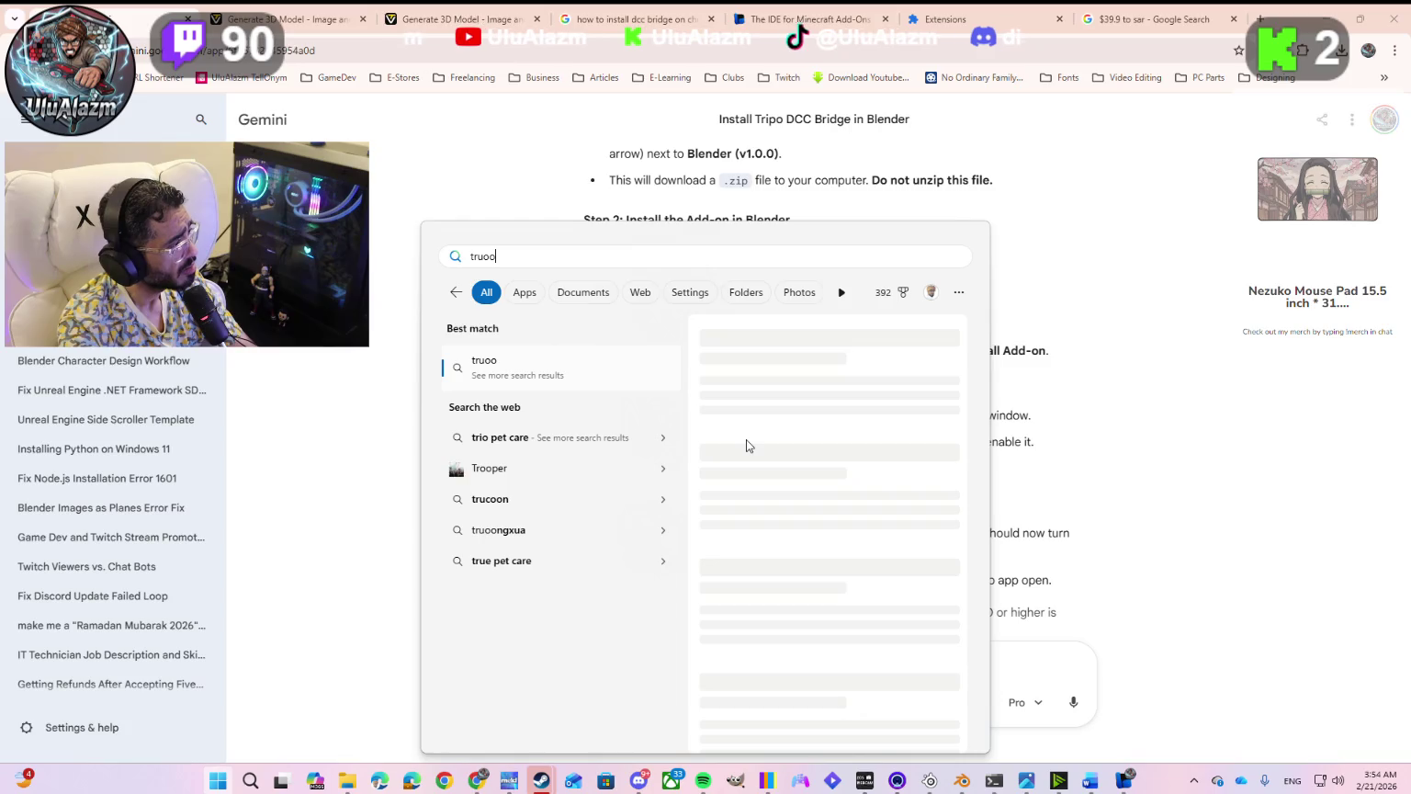
{"action": "key", "text": "BackSpace"}
{"action": "key", "text": "BackSpace"}
{"action": "key", "text": "BackSpace"}
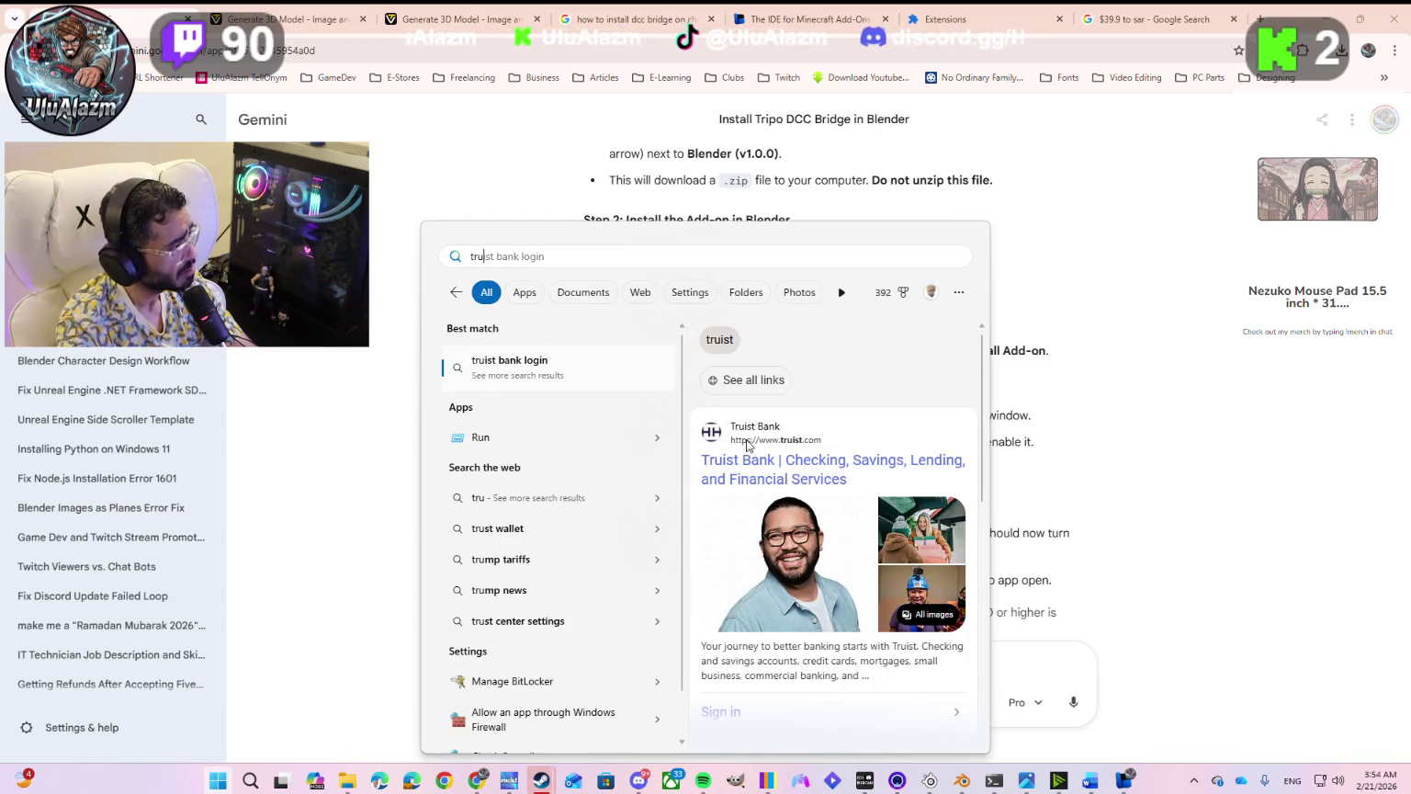
{"action": "type", "text": "ip"}
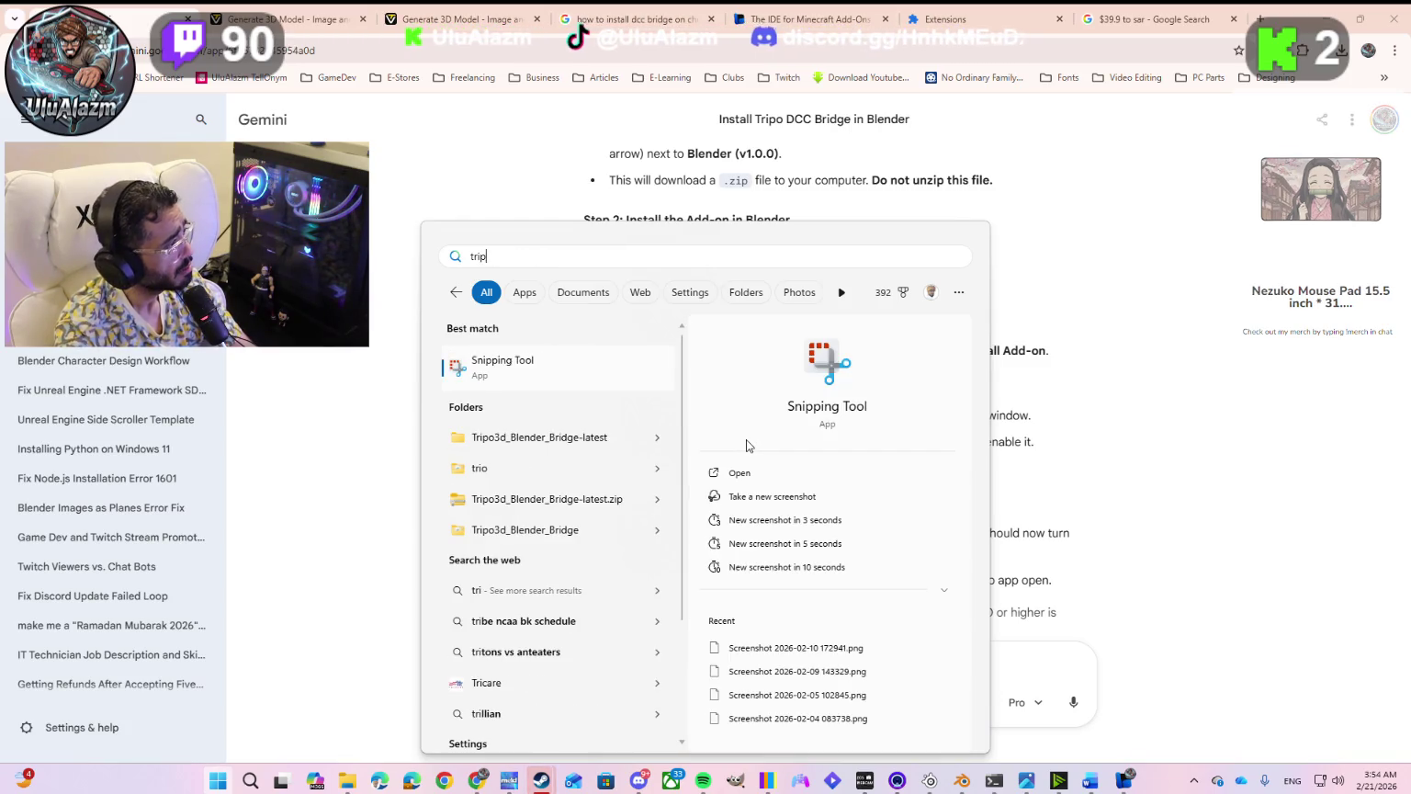
{"action": "type", "text": "o3d_Blender_Bridge"}
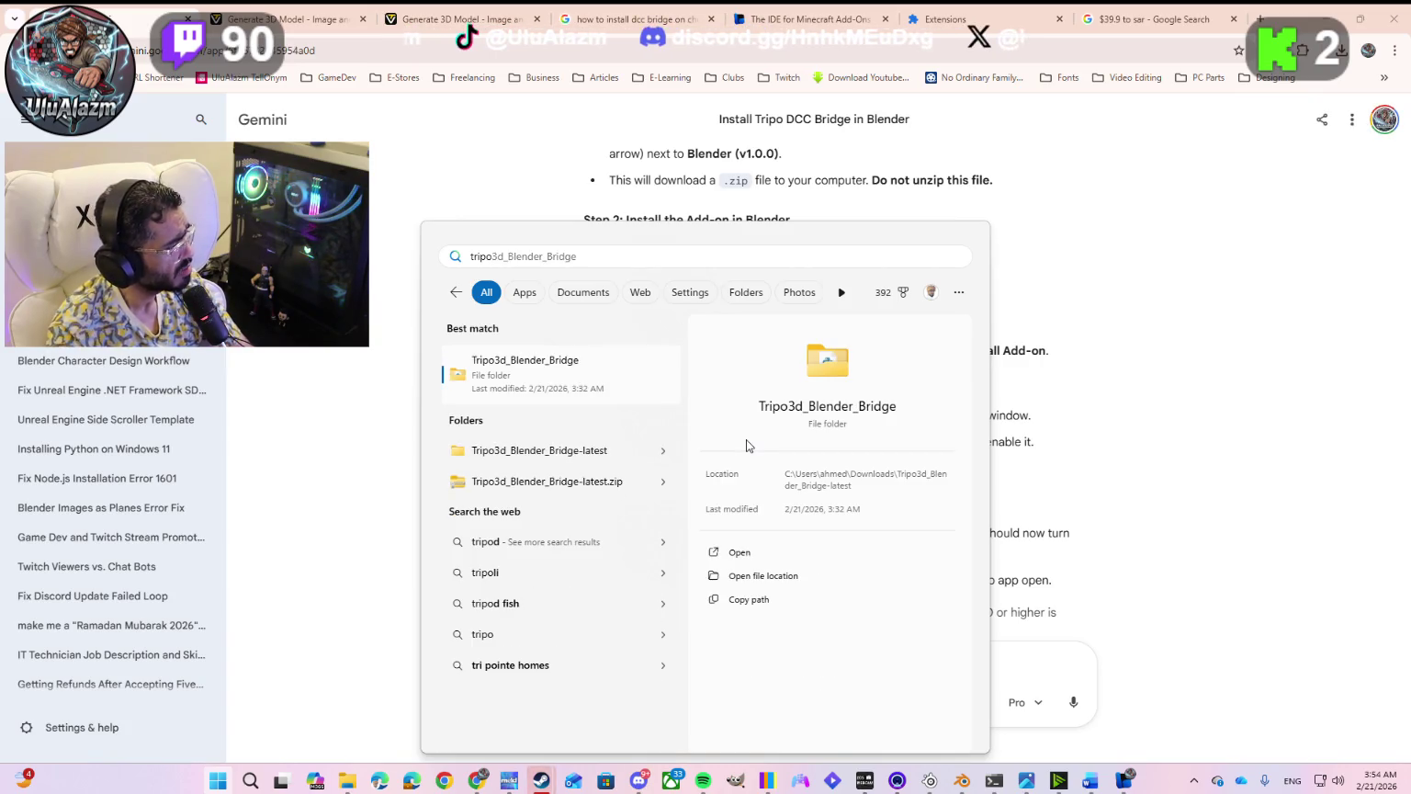
{"action": "key", "text": "BackSpace"}
{"action": "key", "text": "BackSpace"}
{"action": "key", "text": "BackSpace"}
Step: Dismiss Start search, view Chrome's Extensions page, and bring Blender's sketch scene forward
{"action": "key", "text": "Escape"}
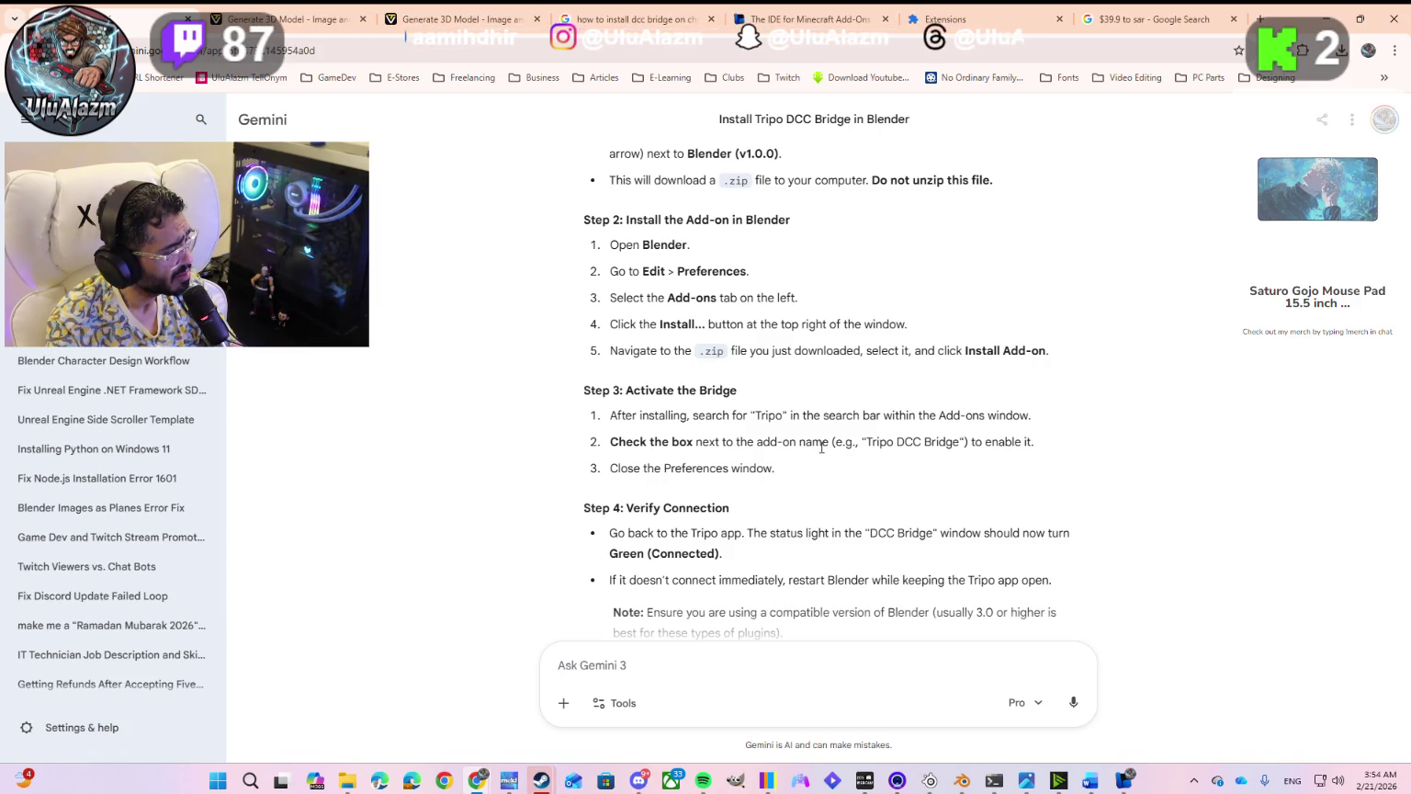
{"action": "left_click", "coordinate": [995, 23]}
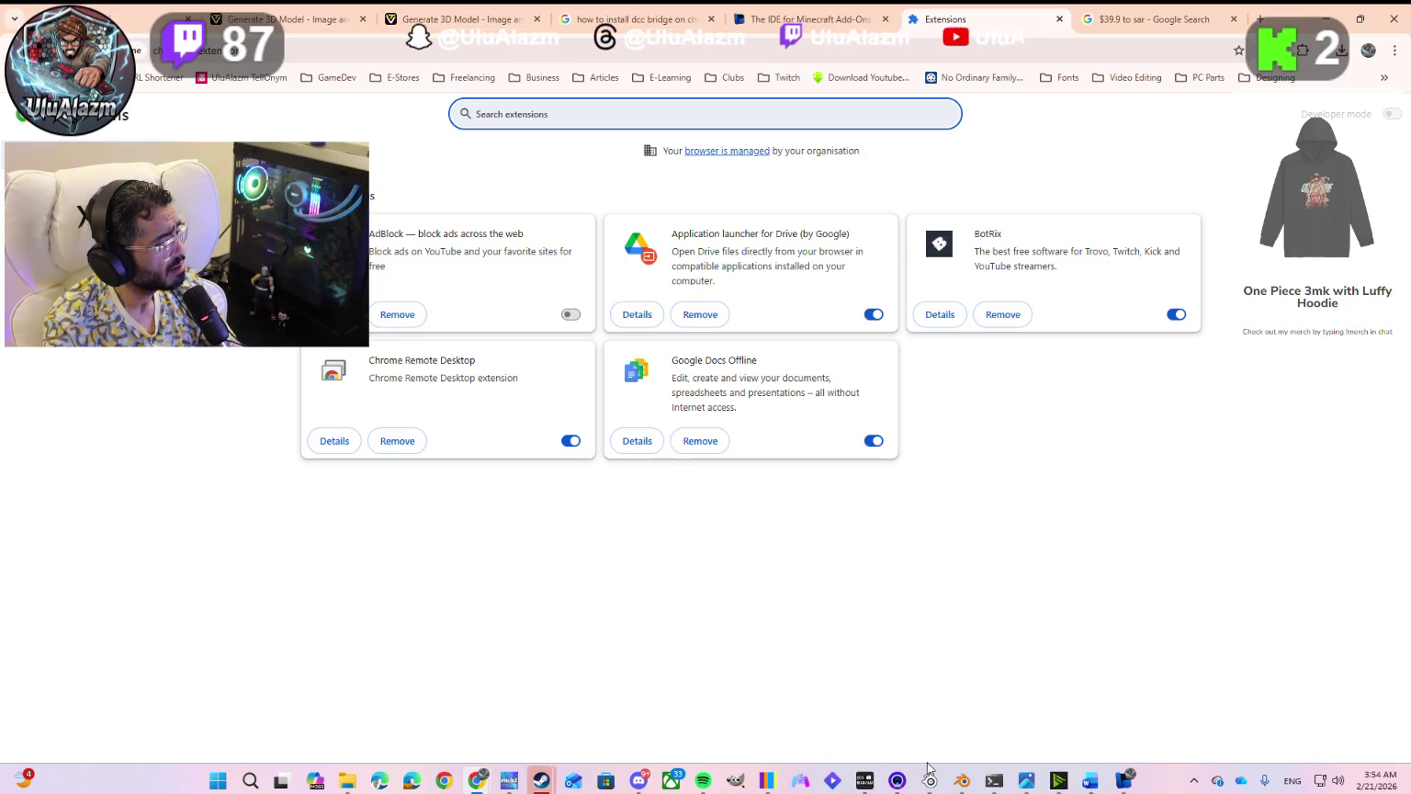
{"action": "left_click", "coordinate": [962, 780]}
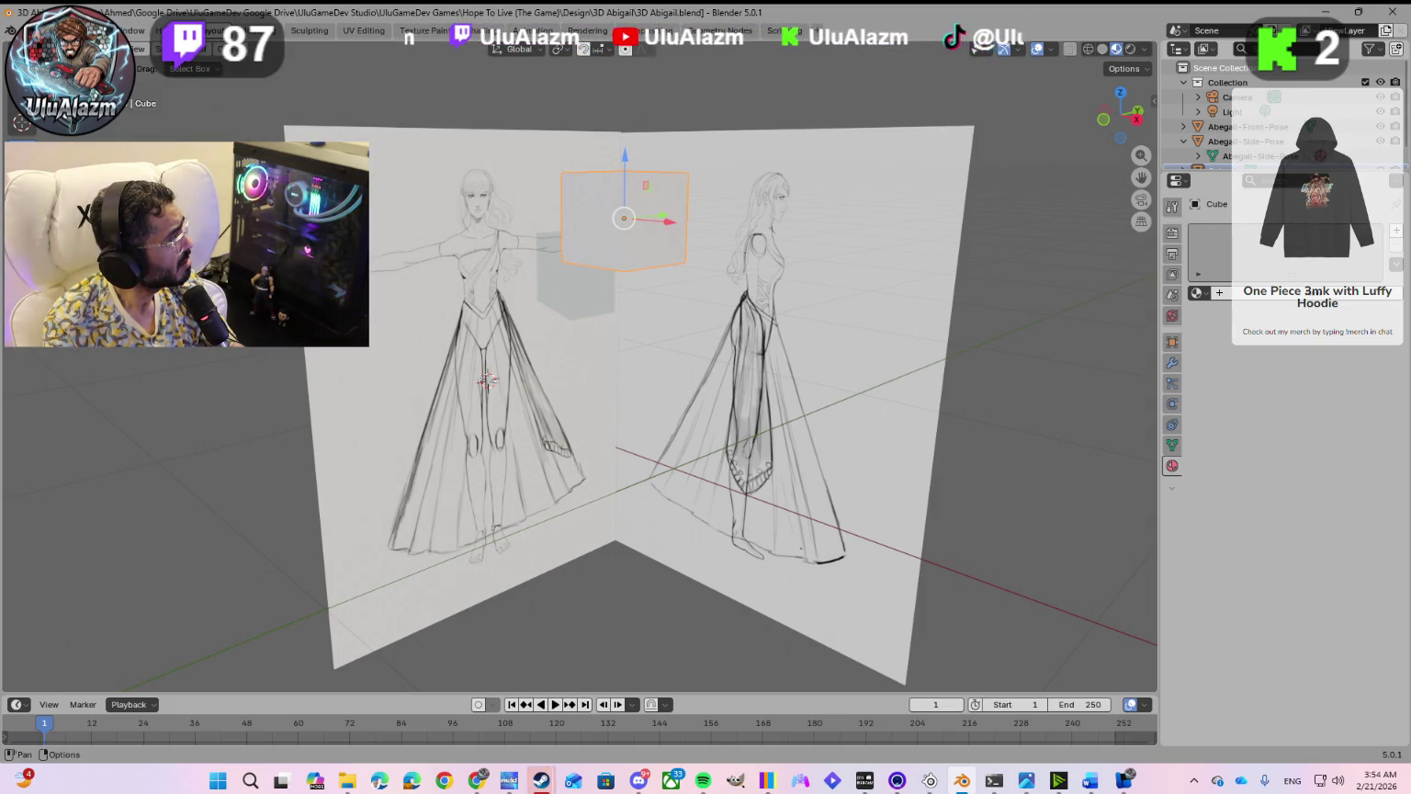
Step: Open Blender's add-on preferences, check Gemini's install steps, and filter to enabled add-ons
{"action": "key", "text": "ctrl+comma"}
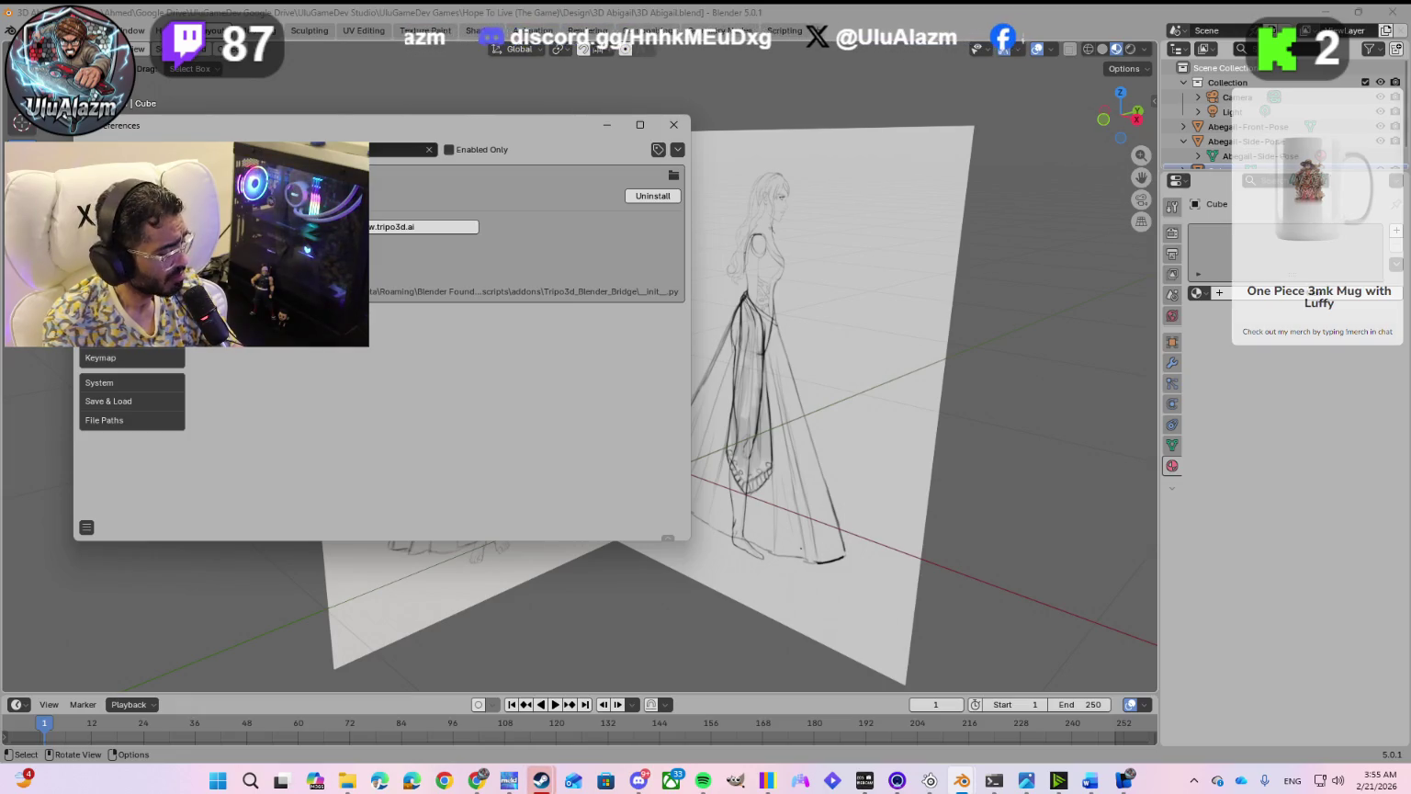
{"action": "key", "text": "alt+Tab"}
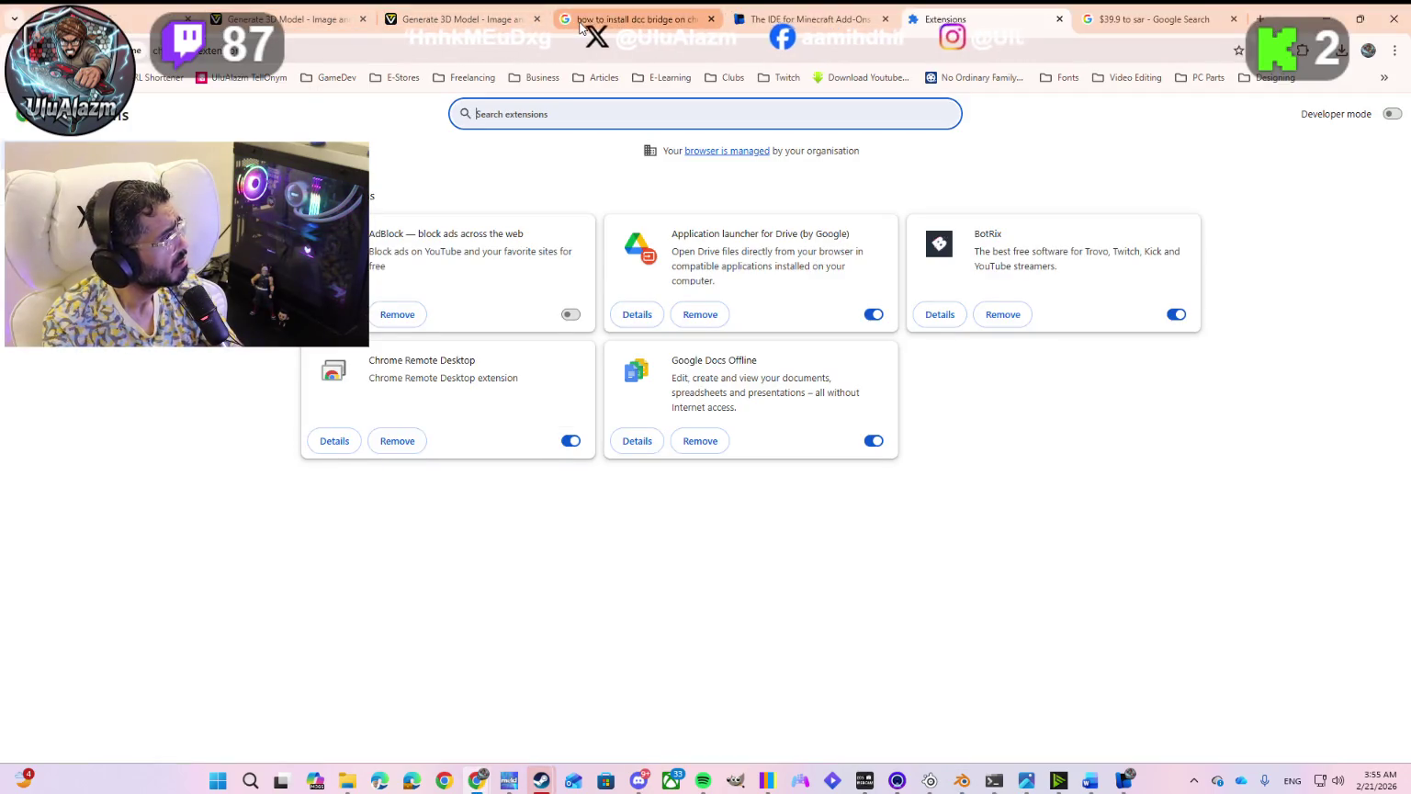
{"action": "left_click", "coordinate": [634, 19]}
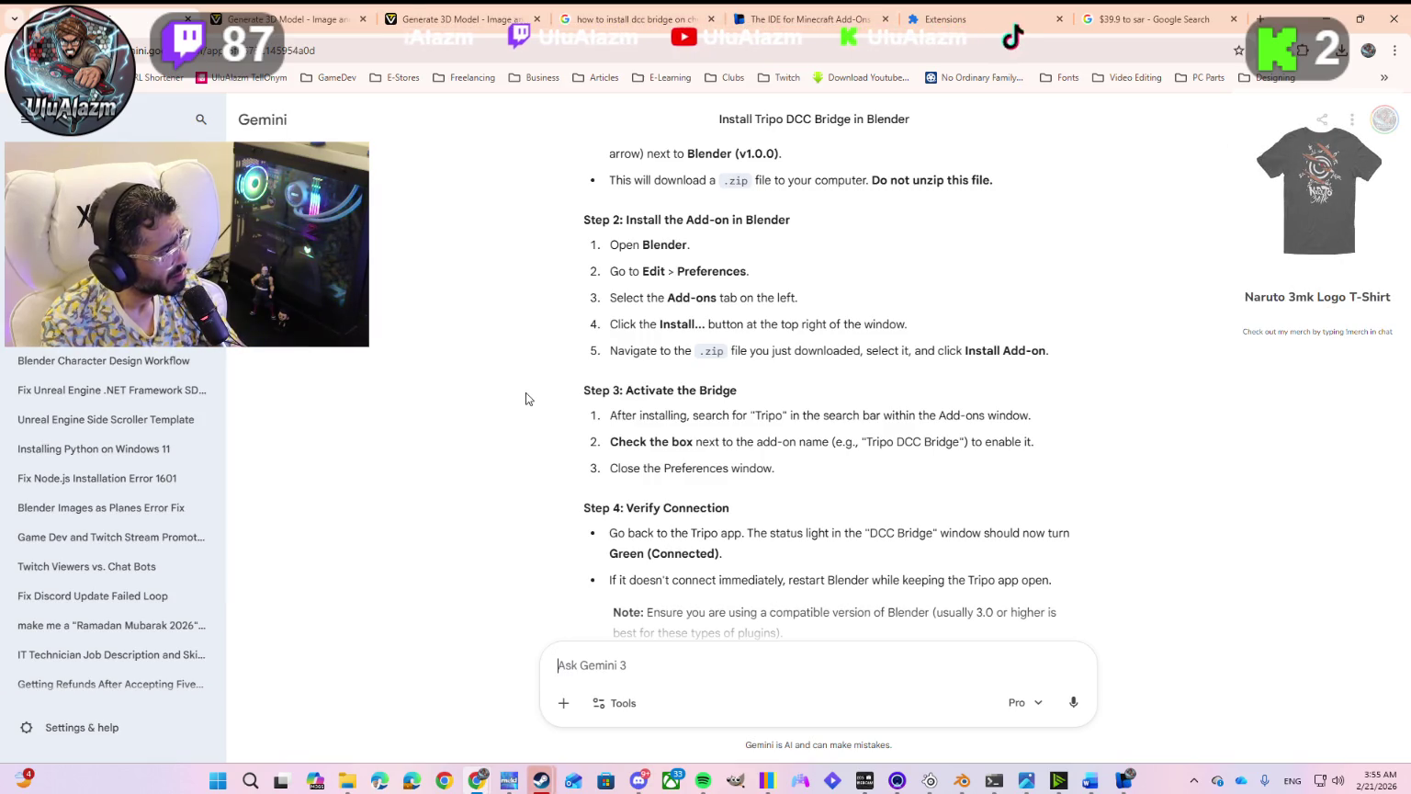
{"action": "scroll", "coordinate": [592, 311], "scroll_direction": "up", "scroll_amount": 2}
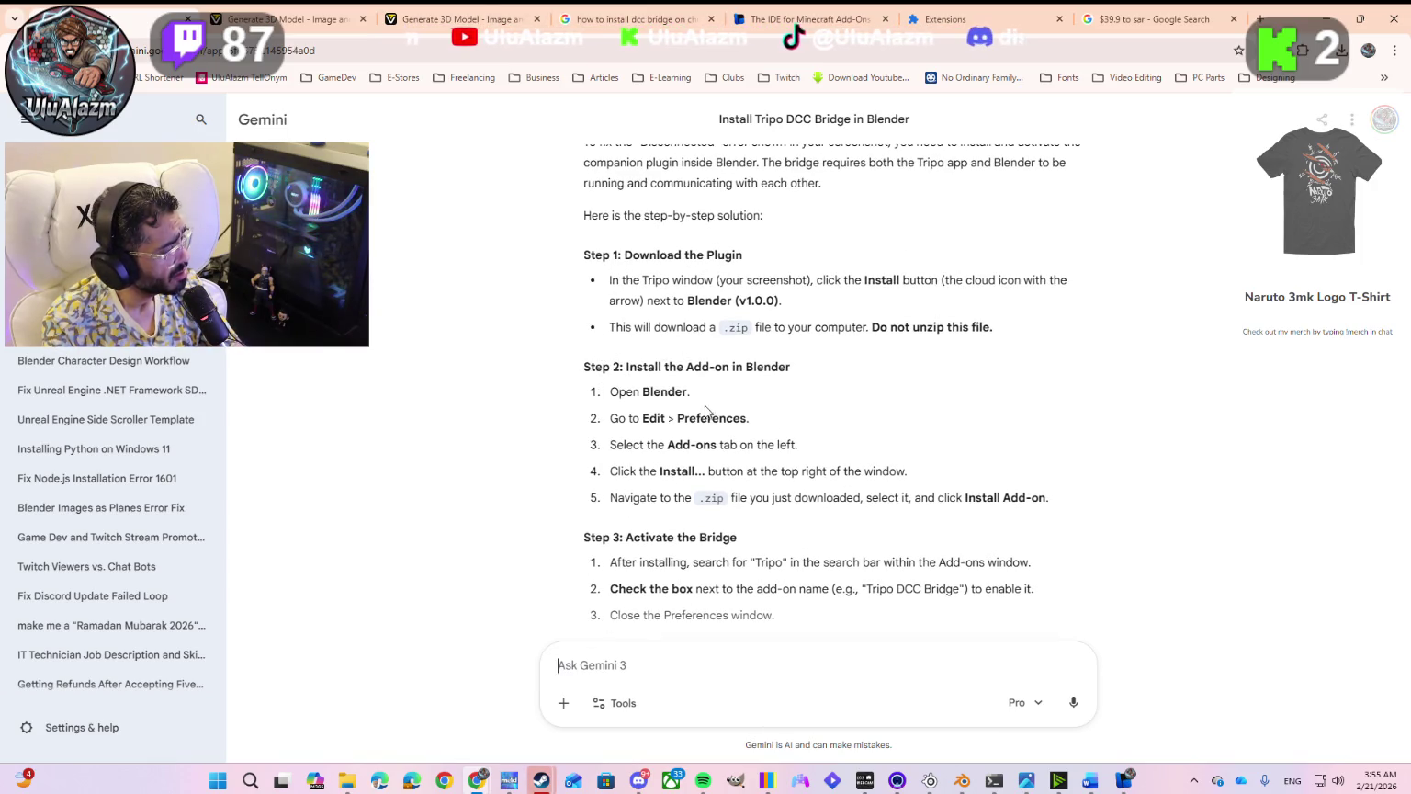
{"action": "scroll", "coordinate": [704, 405], "scroll_direction": "down", "scroll_amount": 2}
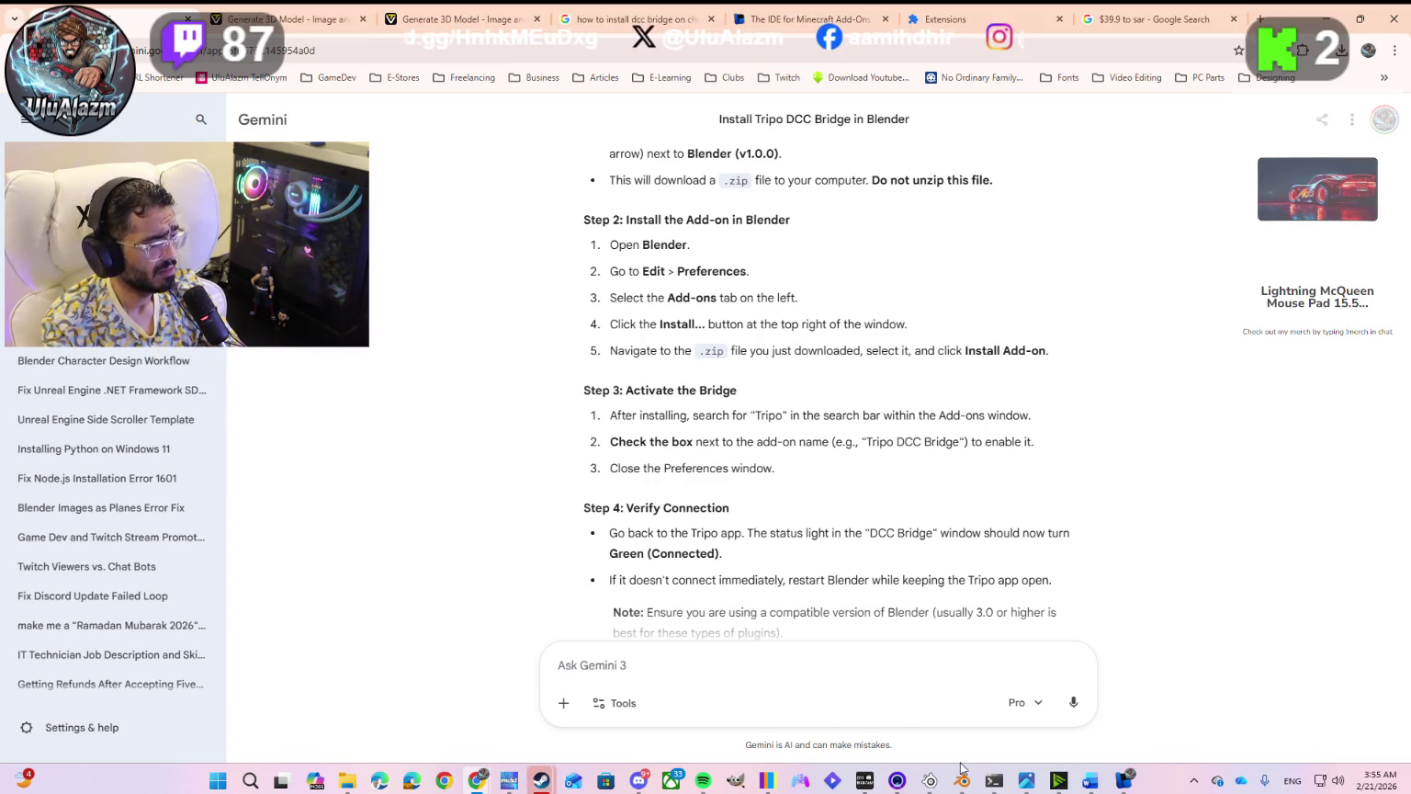
{"action": "mouse_move", "coordinate": [961, 781]}
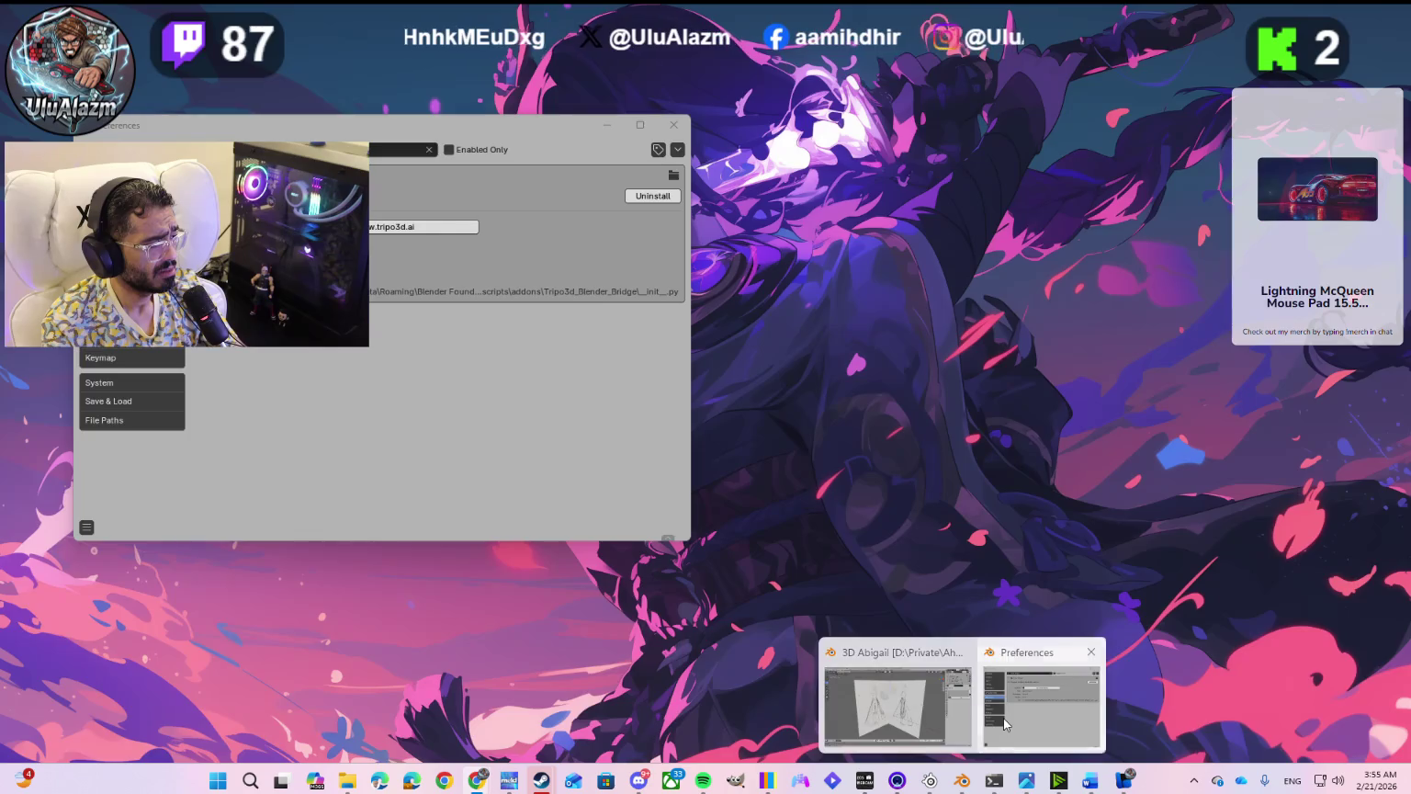
{"action": "left_click", "coordinate": [1005, 723]}
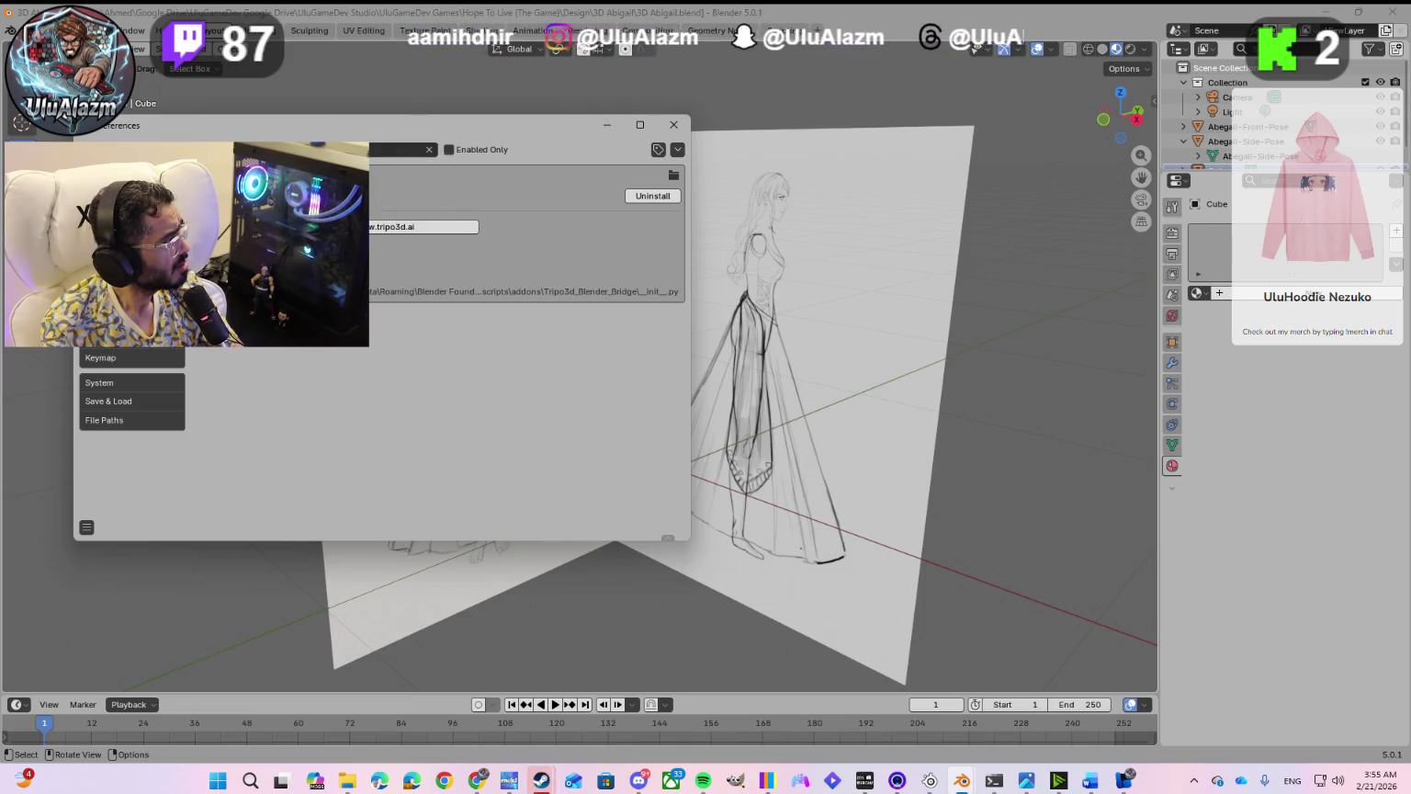
{"action": "left_click", "coordinate": [448, 150]}
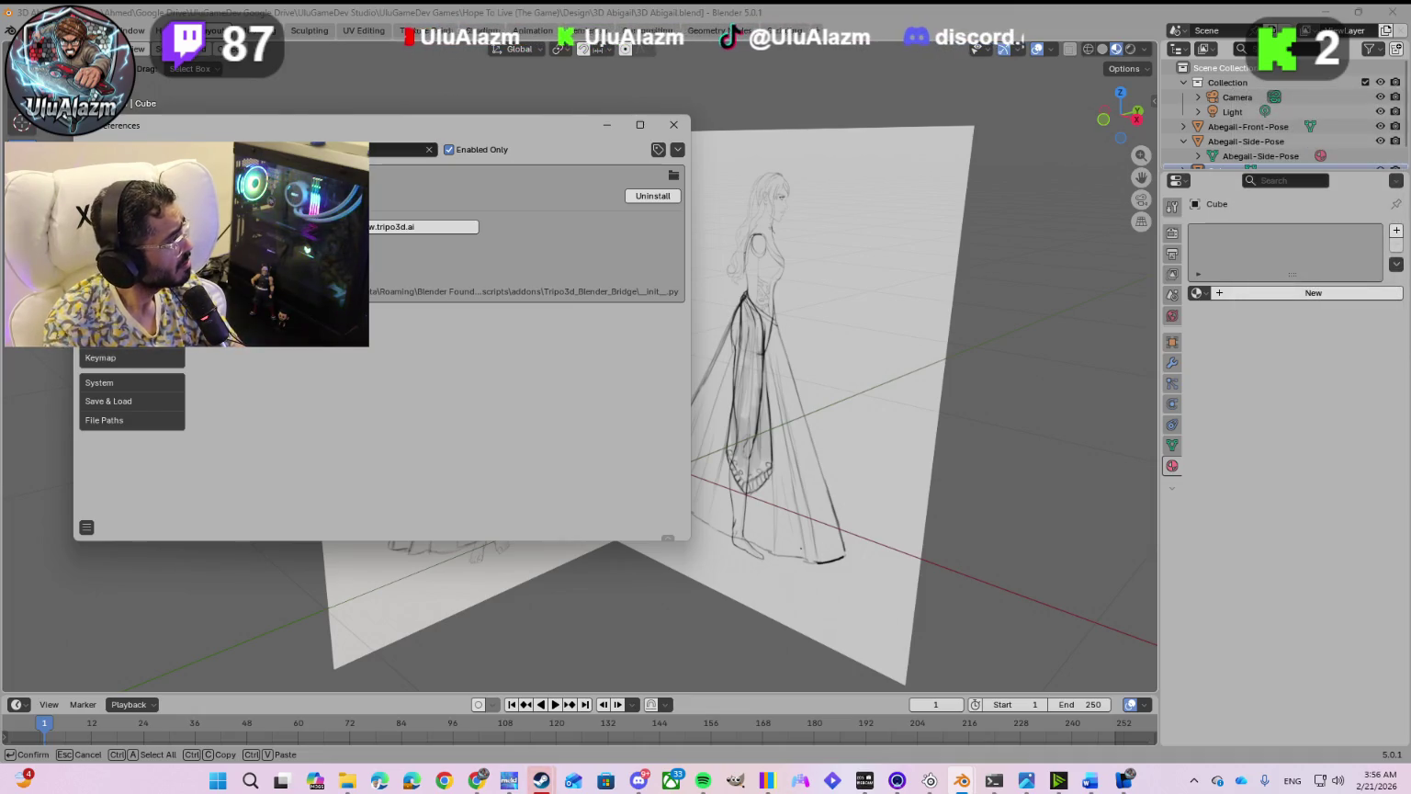
Step: Compare Gemini's guide with the enabled Tripo bridge add-on, then close Blender Preferences
{"action": "key", "text": "alt+Tab"}
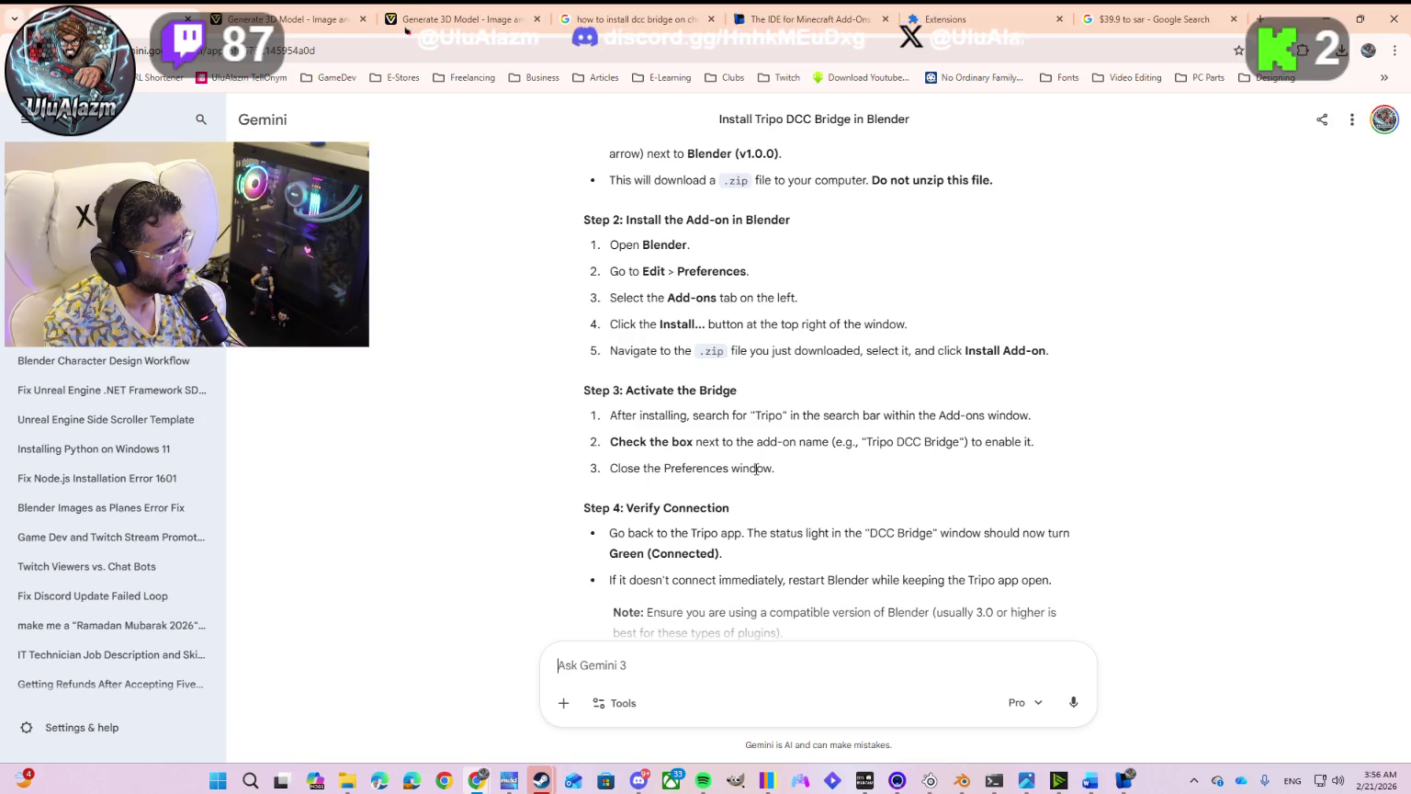
{"action": "key", "text": "alt+Tab"}
{"action": "left_click", "coordinate": [679, 125]}
Step: Review the Gemini install guide further and return to the Tripo character page
{"action": "key", "text": "alt+Tab"}
{"action": "scroll", "coordinate": [659, 398], "scroll_direction": "down", "scroll_amount": 3}
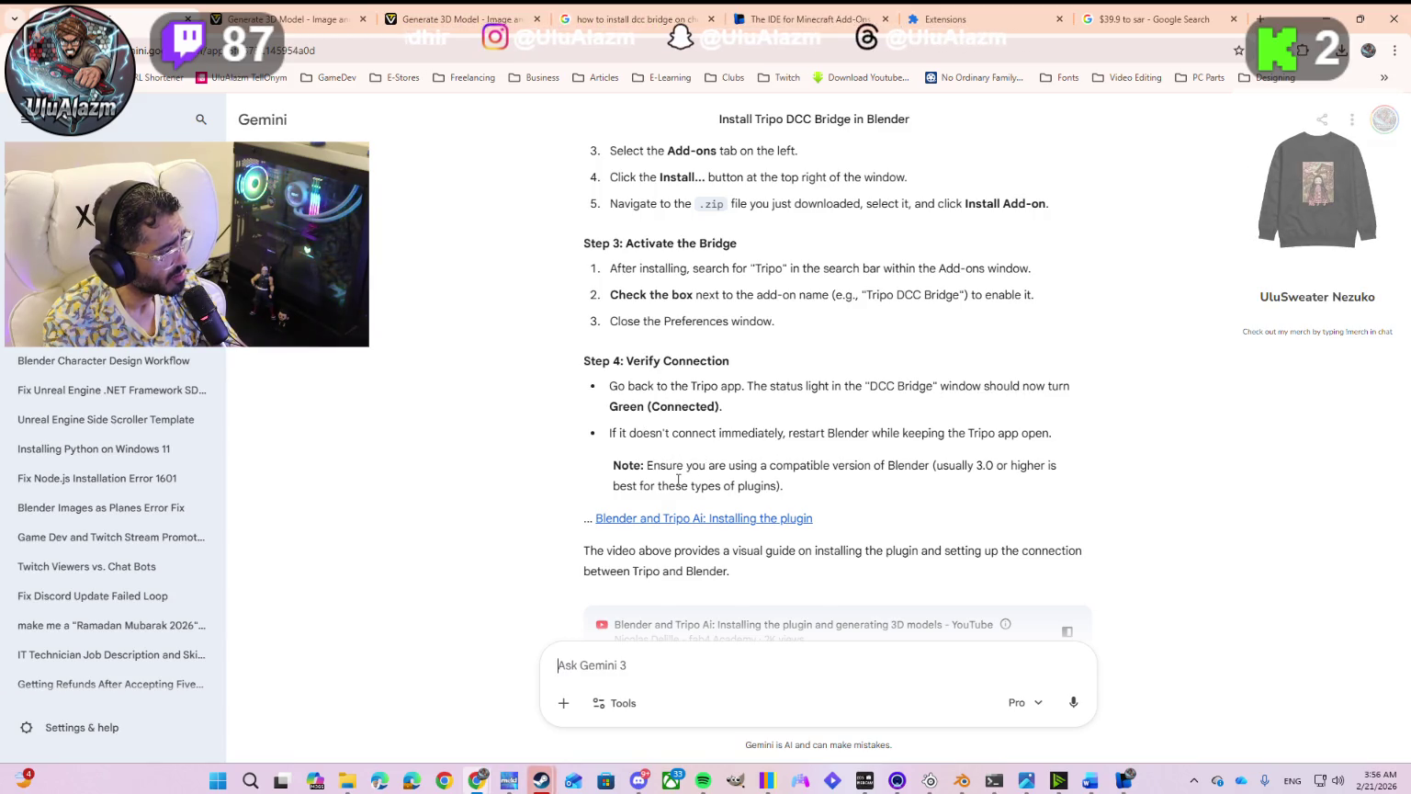
{"action": "key", "text": "alt+Tab"}
{"action": "key", "text": "alt+Tab"}
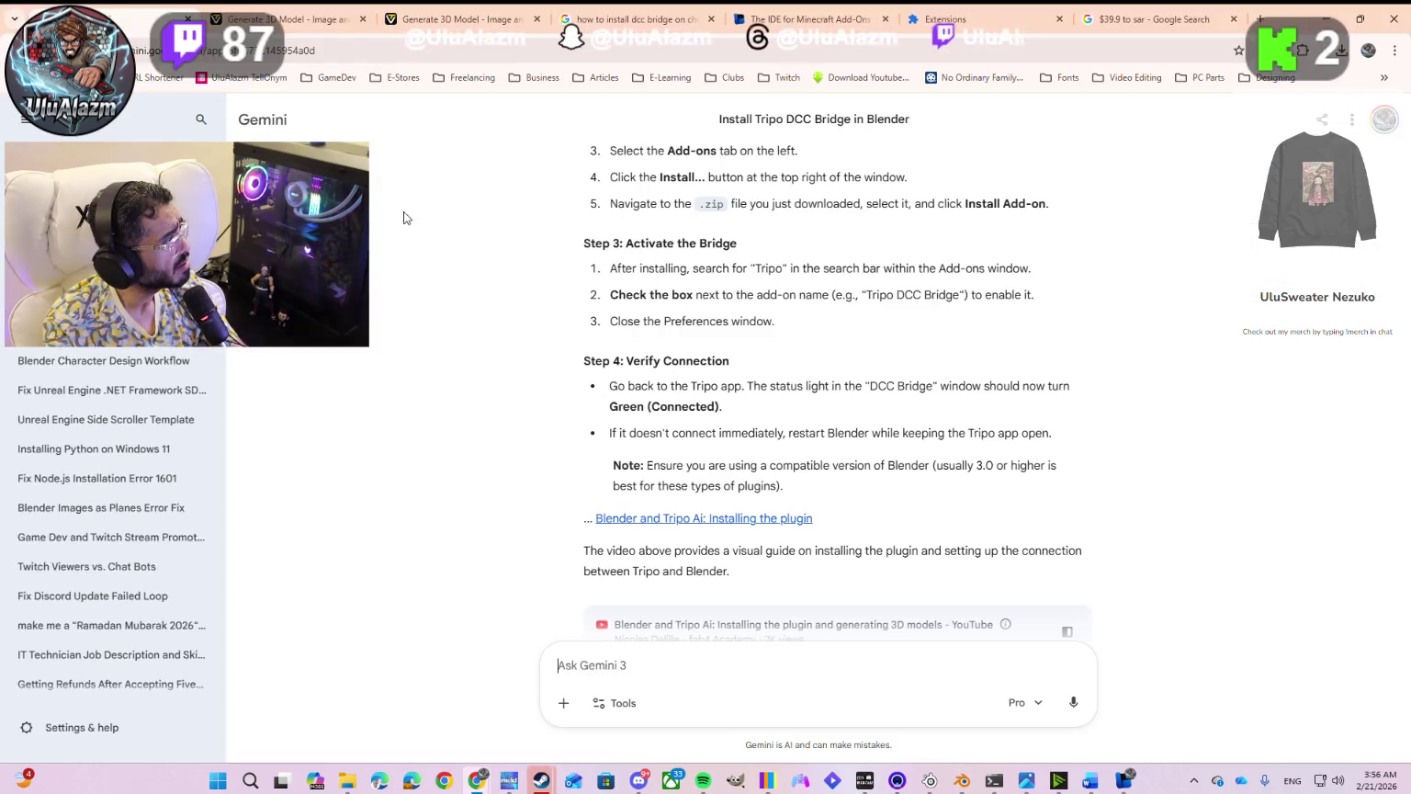
{"action": "left_click", "coordinate": [455, 19]}
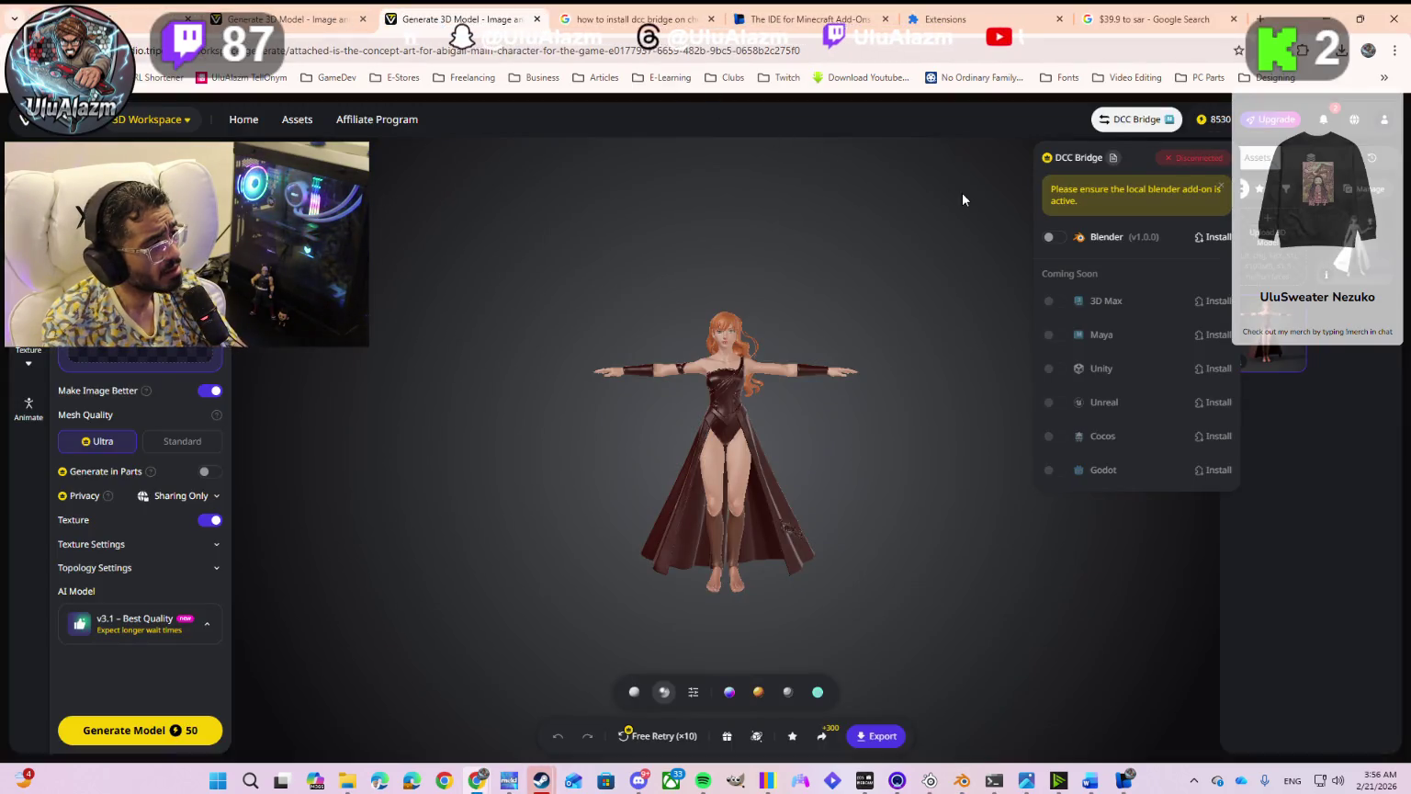
Step: Switch on the Blender v1.0.0 toggle in DCC Bridge and confirm the connection in the log
{"action": "left_click", "coordinate": [1059, 237]}
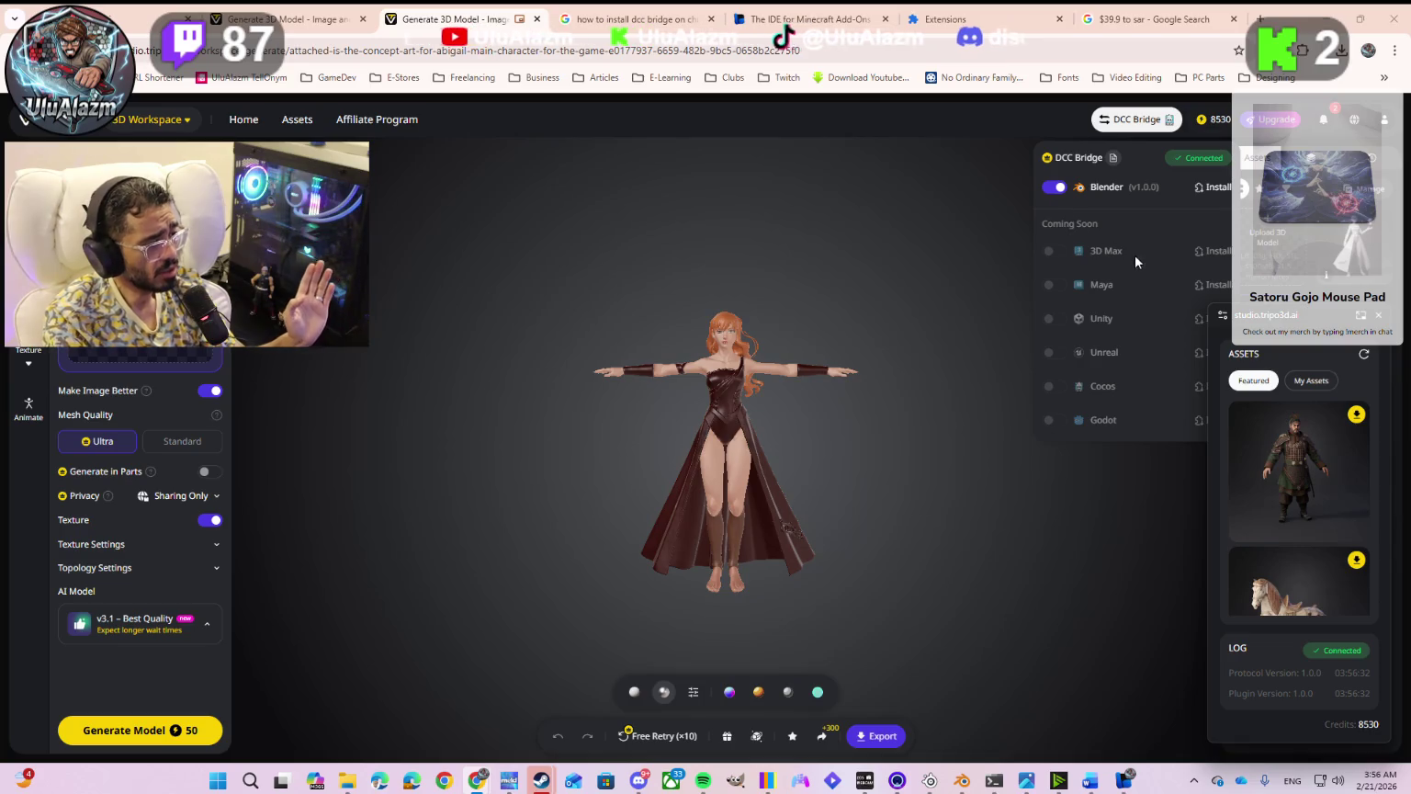
{"action": "scroll", "coordinate": [1291, 607], "scroll_direction": "down", "scroll_amount": 2}
{"action": "scroll", "coordinate": [1291, 610], "scroll_direction": "down", "scroll_amount": 2}
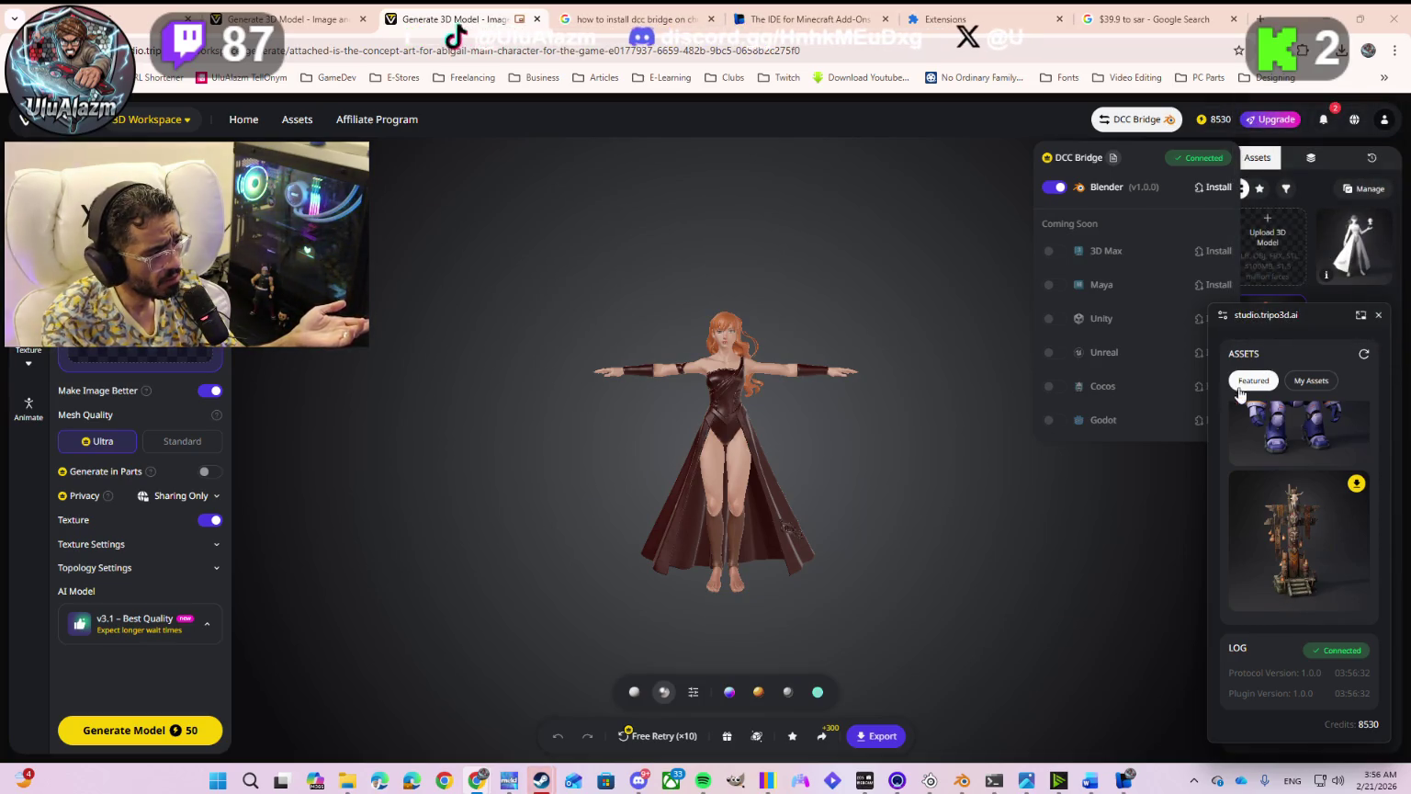
Step: Rename the character's export file to 'Abigail 3d model'
{"action": "left_click", "coordinate": [858, 736]}
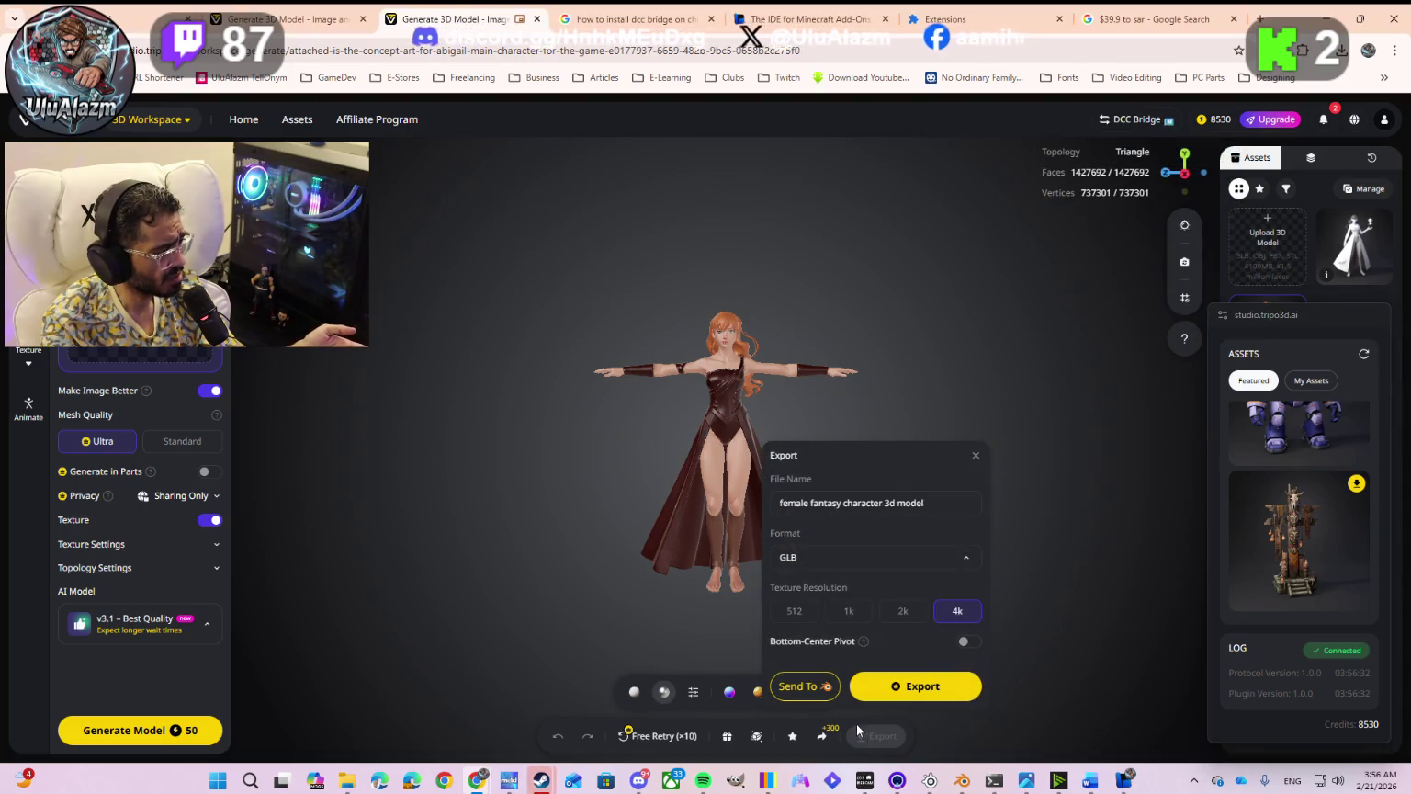
{"action": "left_click", "coordinate": [805, 686]}
{"action": "left_click", "coordinate": [905, 496]}
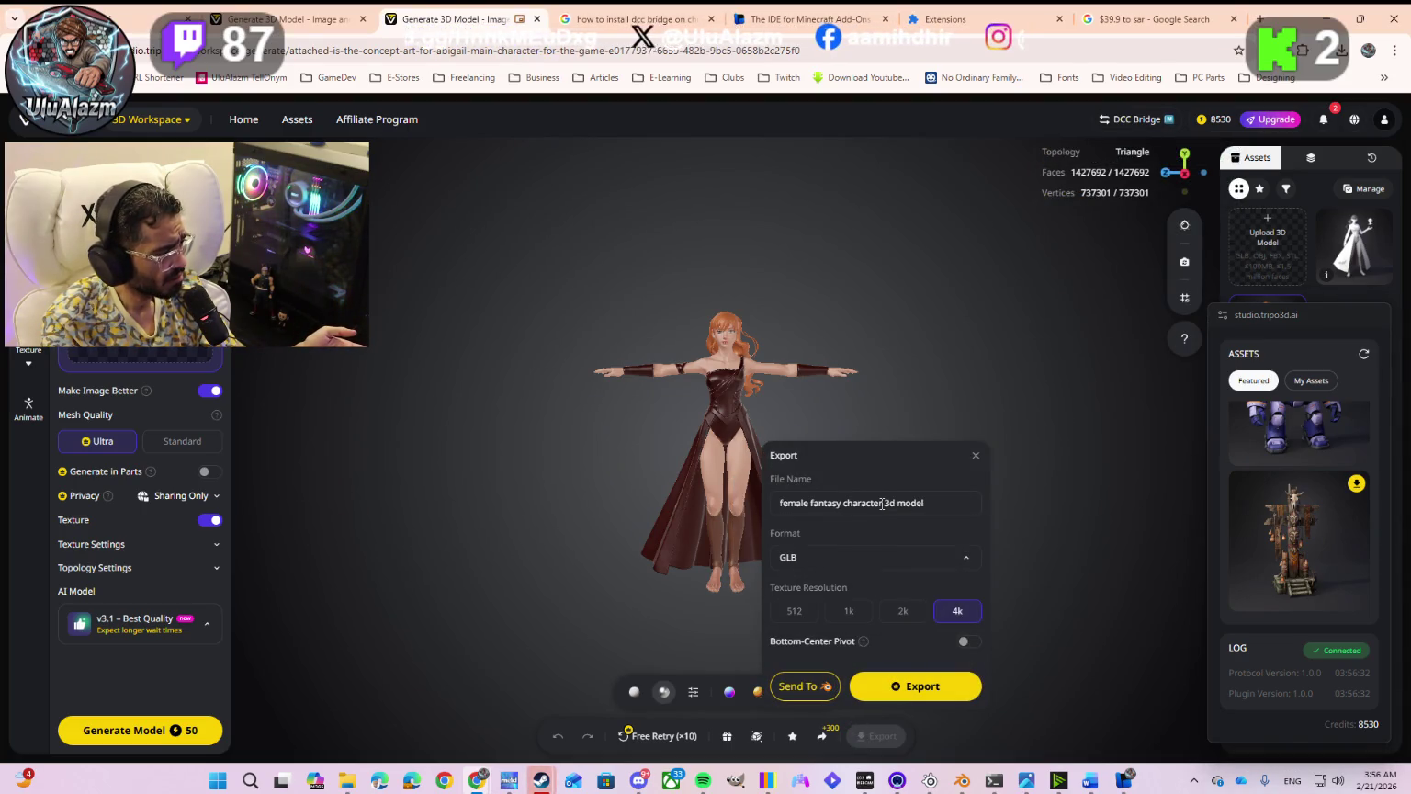
{"action": "left_click_drag", "start_coordinate": [883, 504], "coordinate": [925, 503]}
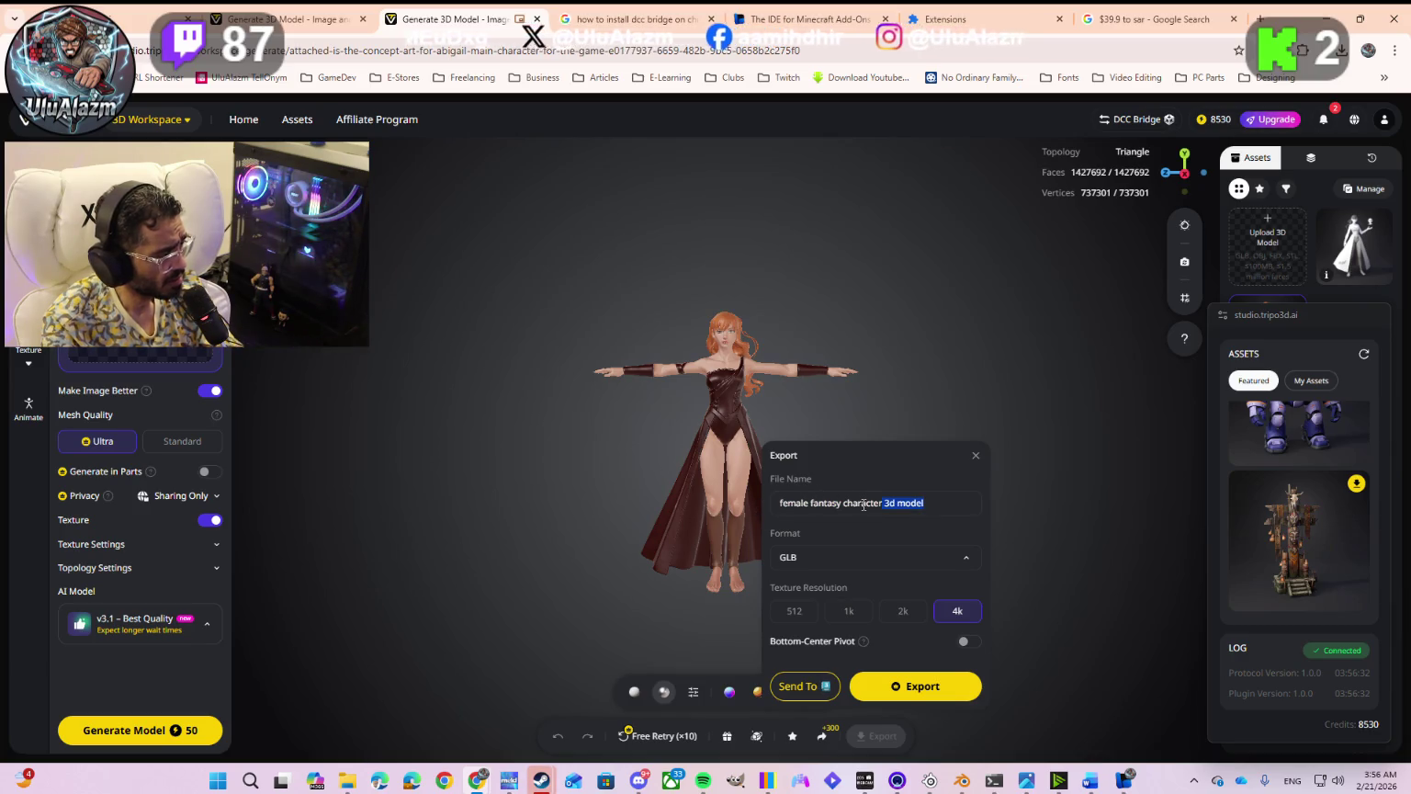
{"action": "key", "text": "shift+Home"}
{"action": "type", "text": "Abigail"}
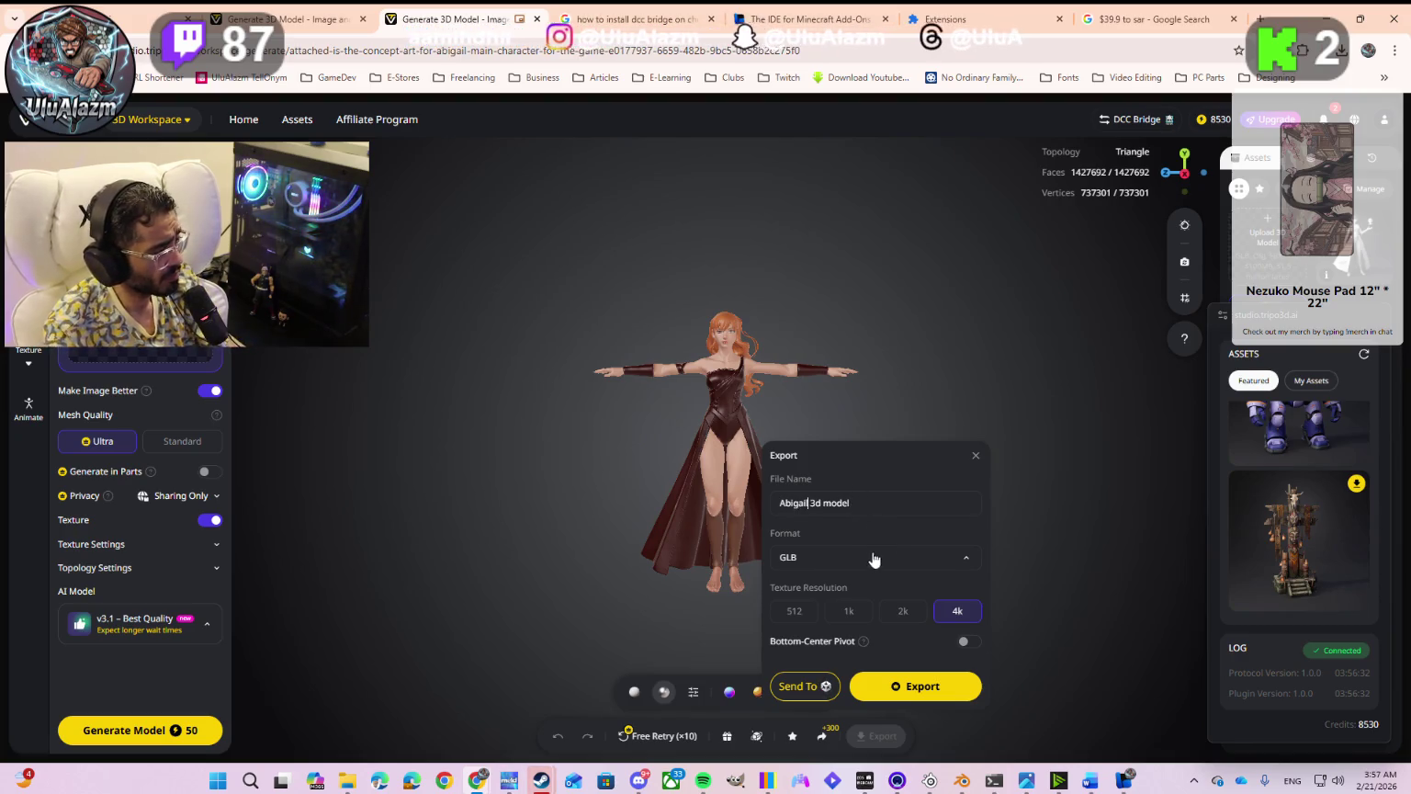
Step: Export as OBJ sent to Blender, with bottom-center pivot and vertex colors enabled
{"action": "left_click", "coordinate": [863, 556]}
{"action": "left_click", "coordinate": [795, 460]}
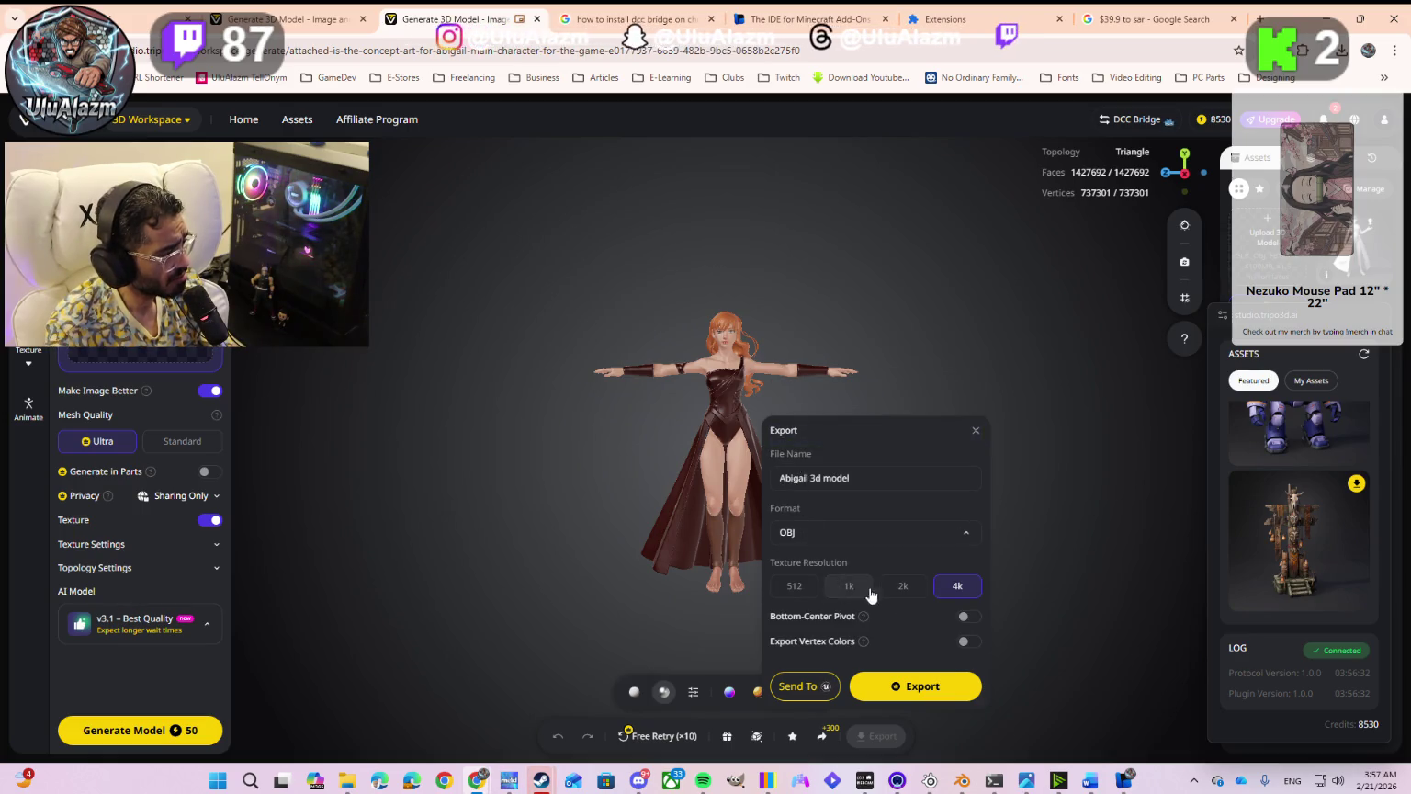
{"action": "left_click", "coordinate": [810, 686]}
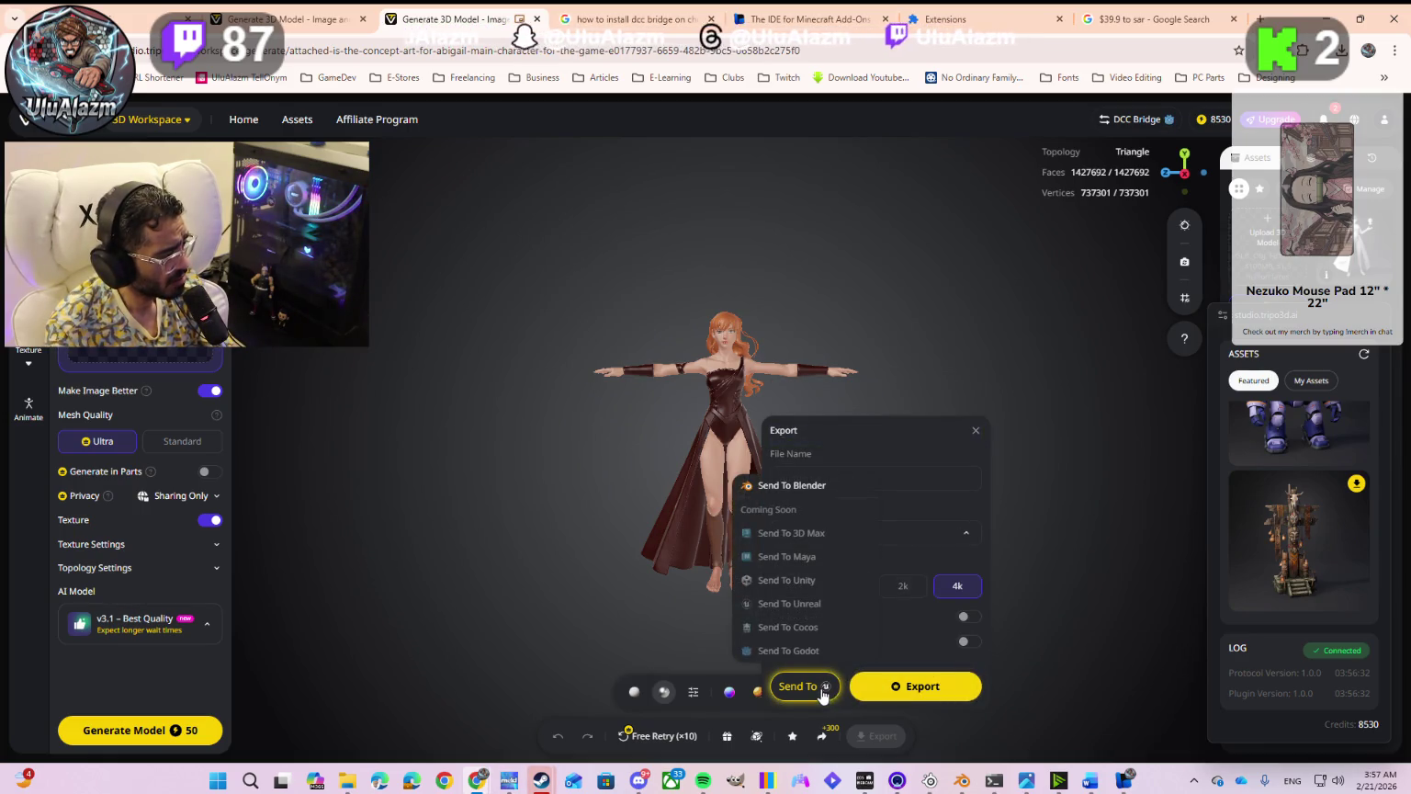
{"action": "left_click", "coordinate": [774, 490]}
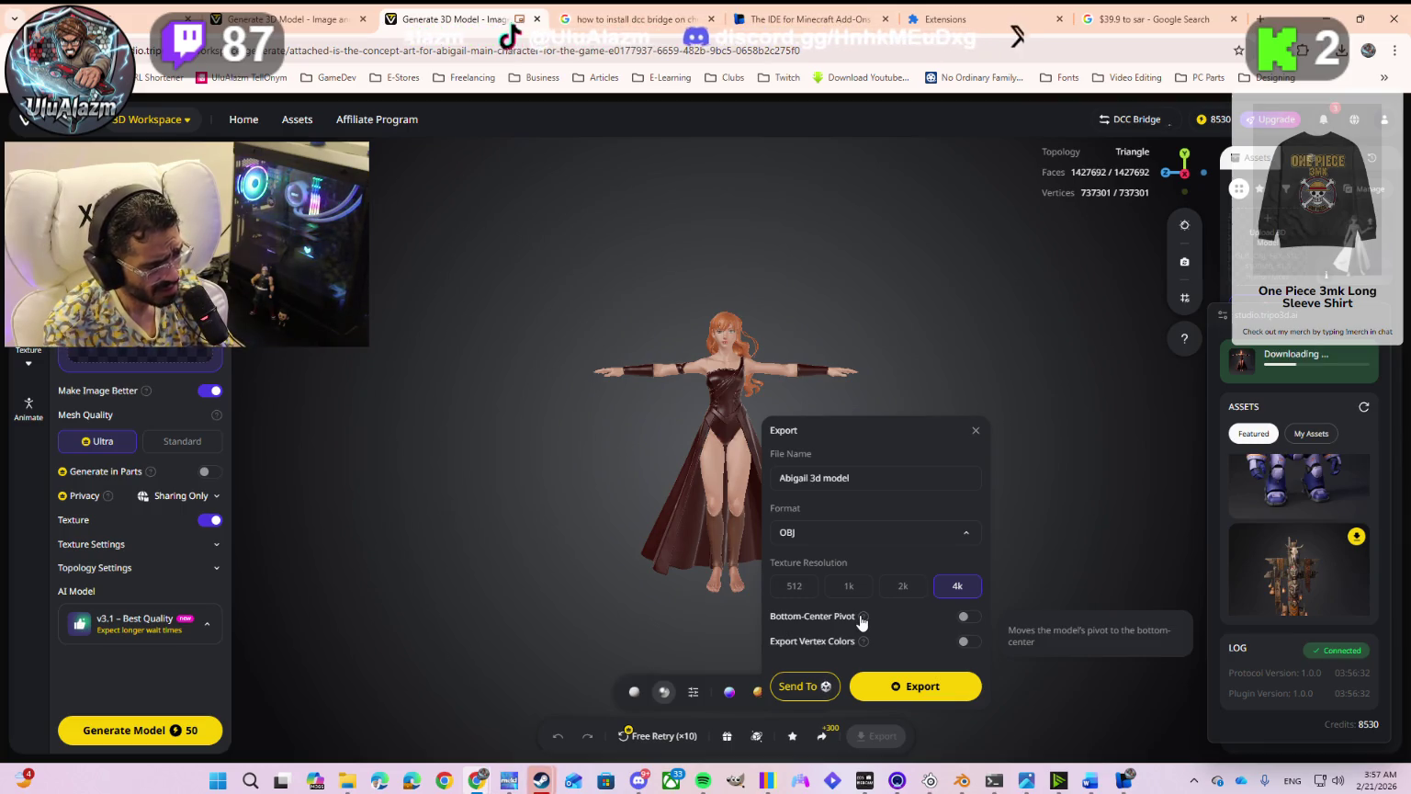
{"action": "mouse_move", "coordinate": [864, 640]}
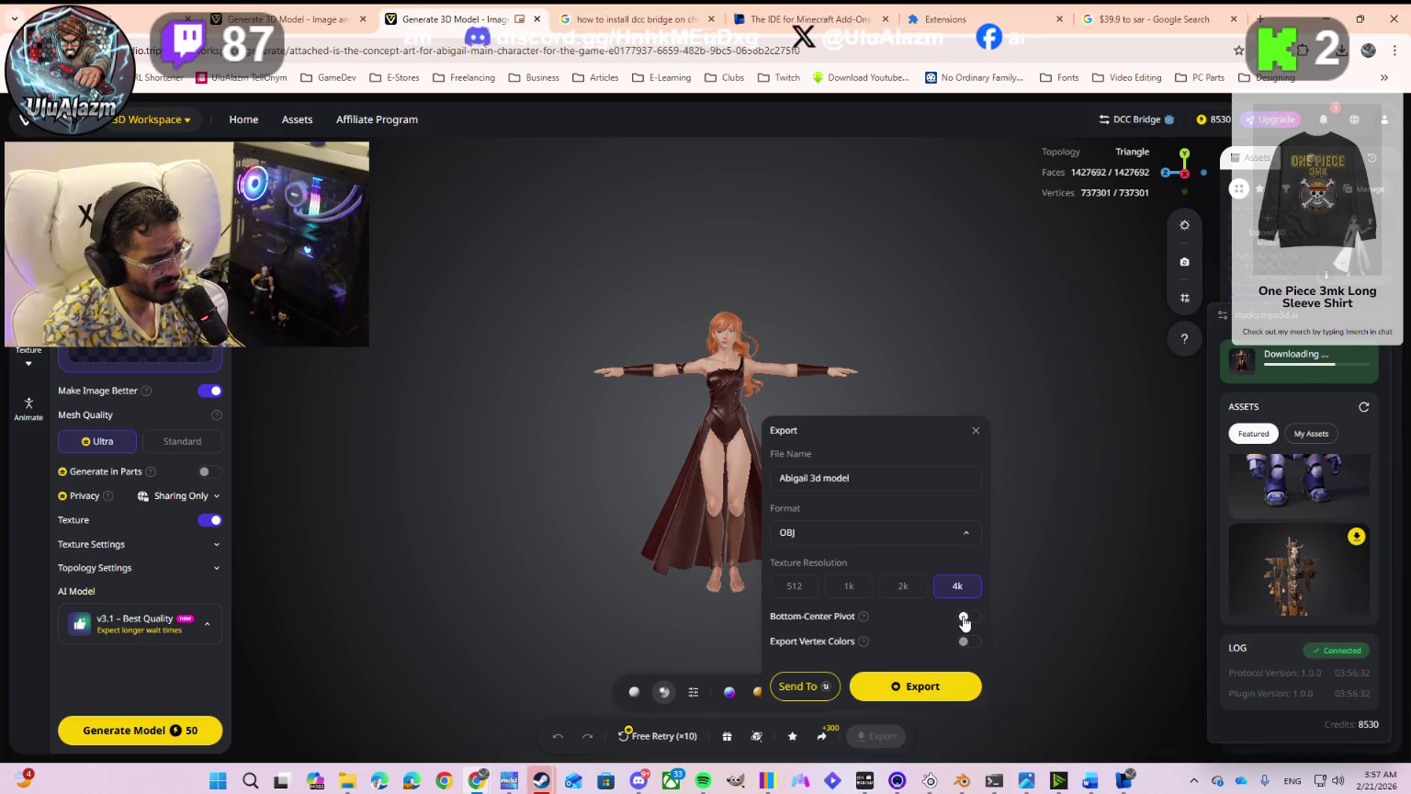
{"action": "left_click", "coordinate": [966, 616]}
{"action": "left_click", "coordinate": [962, 647]}
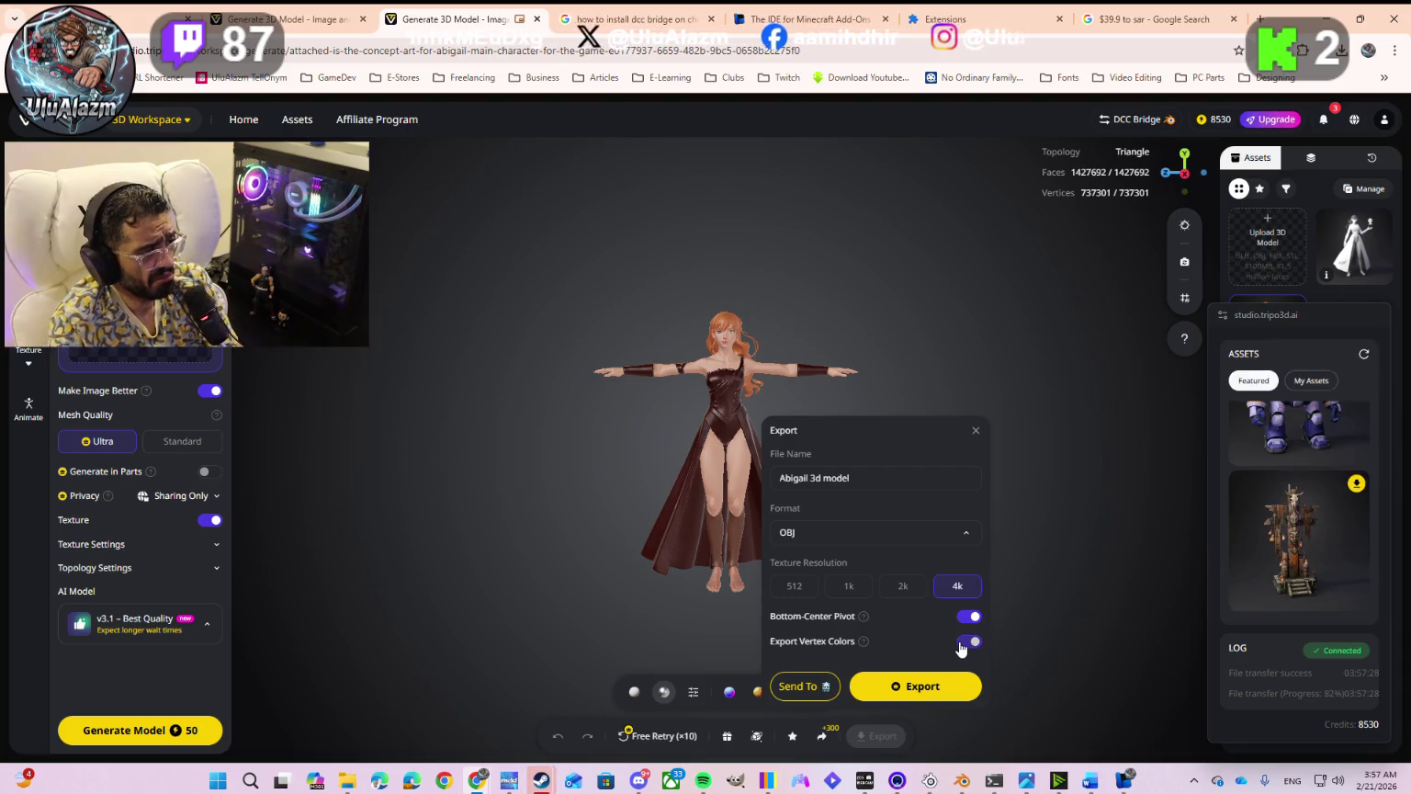
{"action": "left_click", "coordinate": [962, 781]}
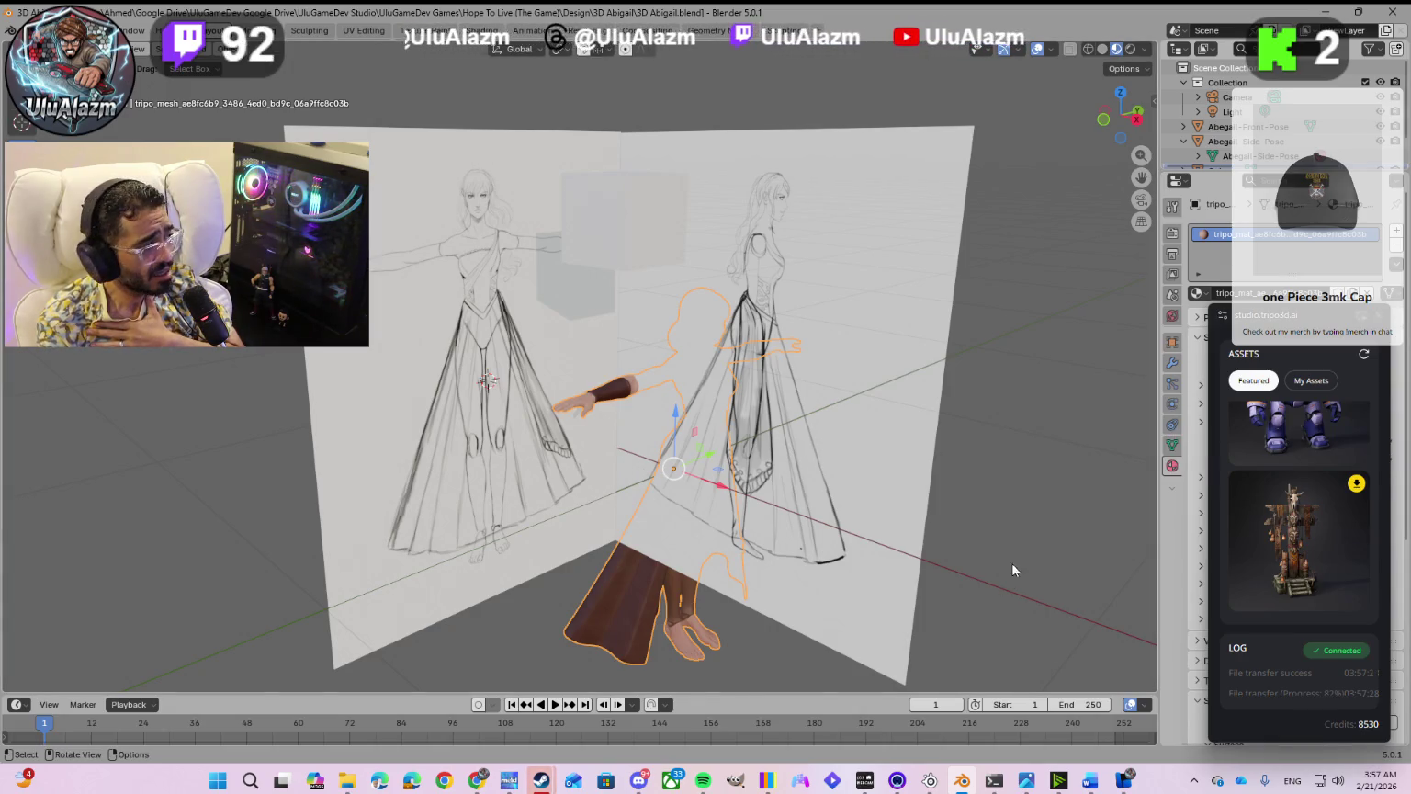
Step: Frame the imported T-pose character beside the sketch reference planes in Blender's viewport
{"action": "key", "text": "KP_3"}
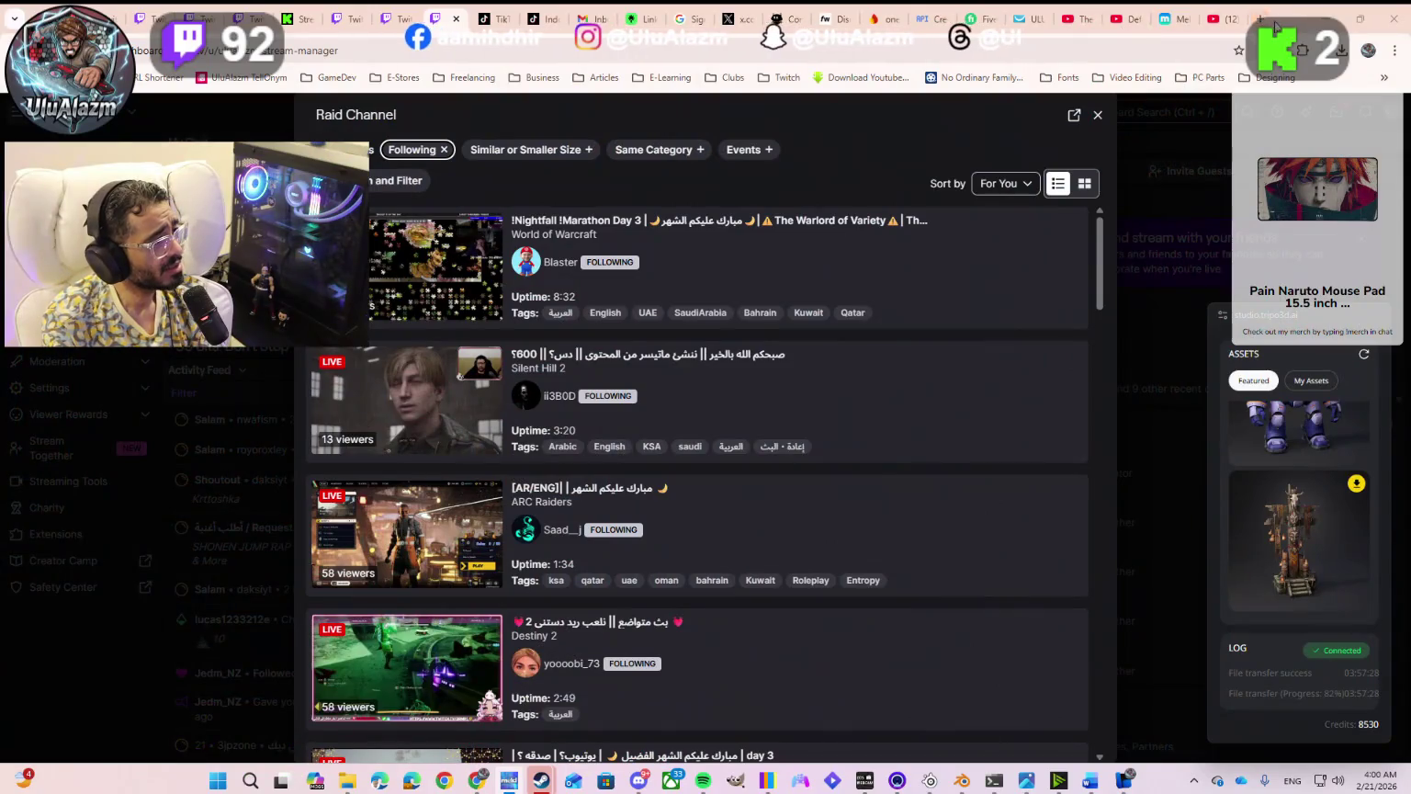
{"action": "left_click", "coordinate": [1323, 19]}
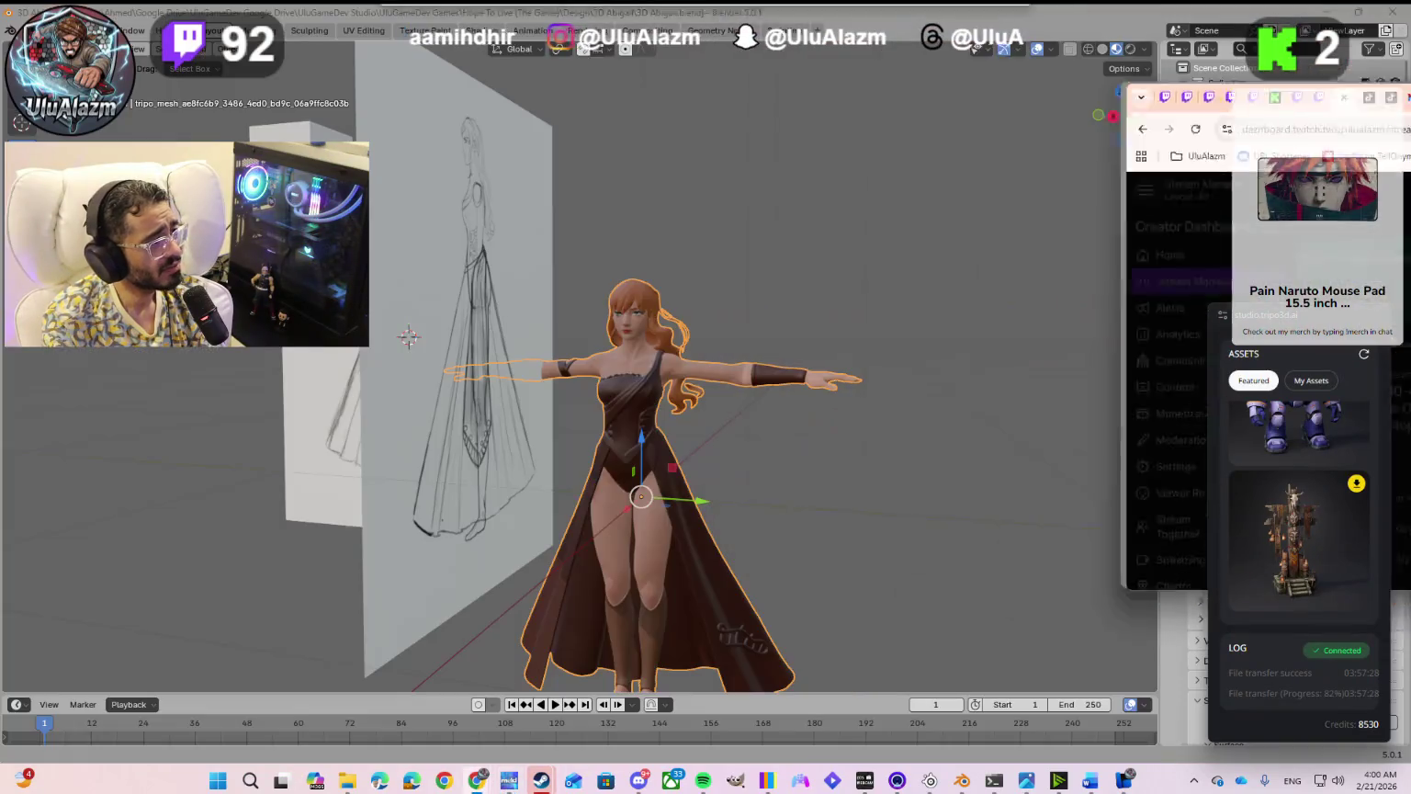